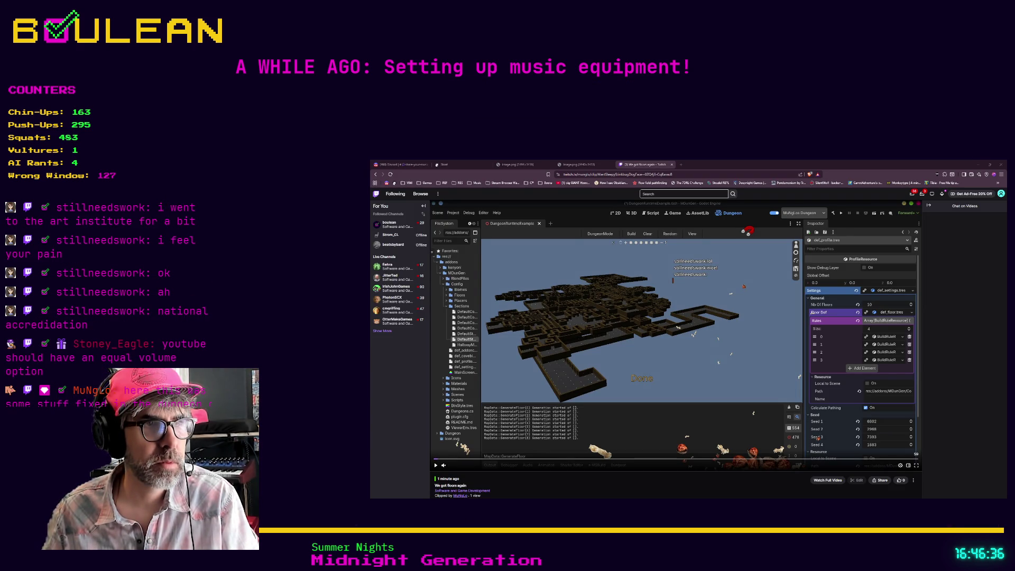
Play the dungeon-generation Twitch clip at about 85% volume, then hide the browser
{"action": "mouse_move", "coordinate": [444, 465]}
{"action": "key", "text": "space"}
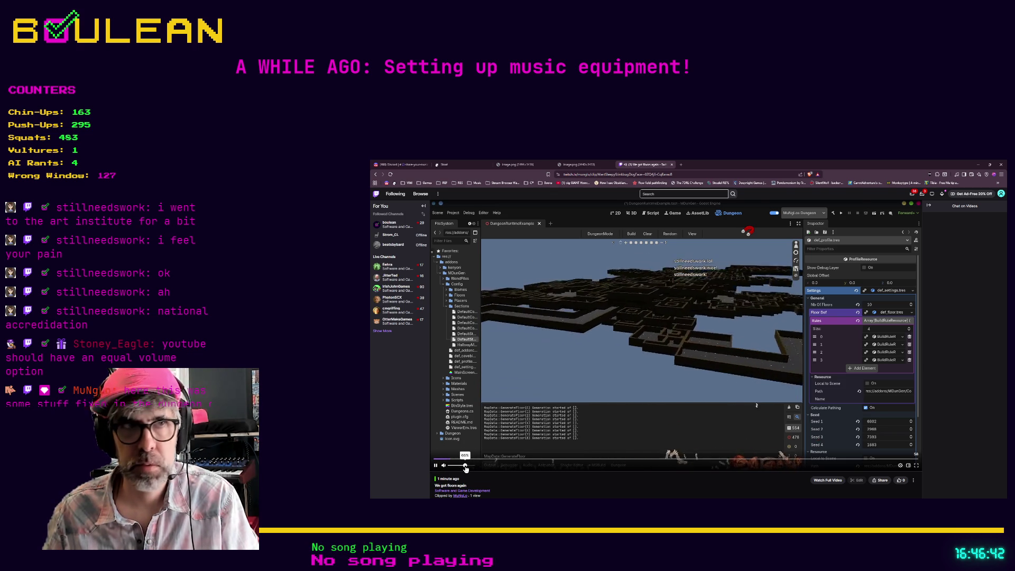
{"action": "left_click", "coordinate": [468, 465]}
{"action": "left_click_drag", "start_coordinate": [468, 466], "coordinate": [469, 466]}
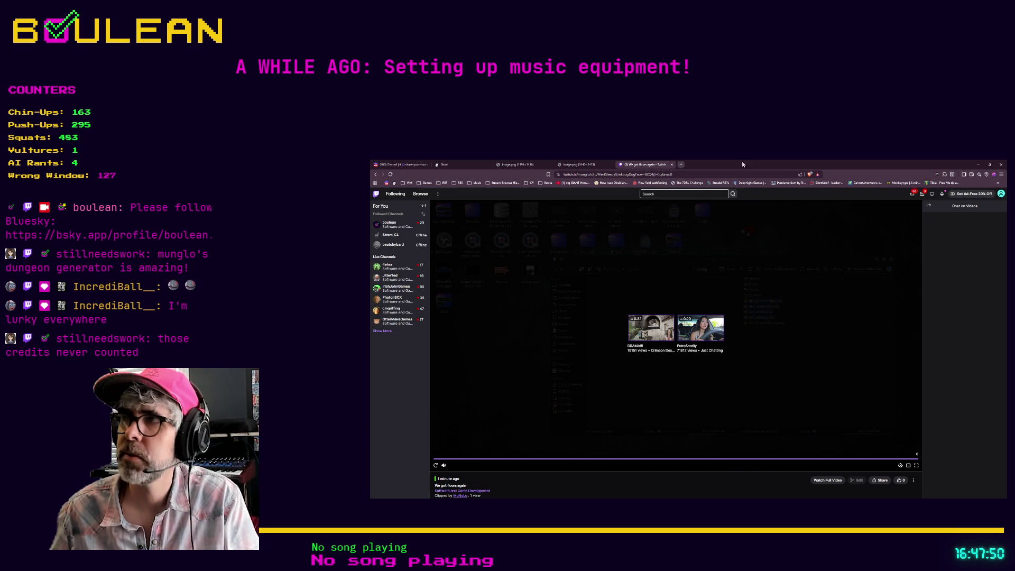
{"action": "left_click", "coordinate": [977, 165]}
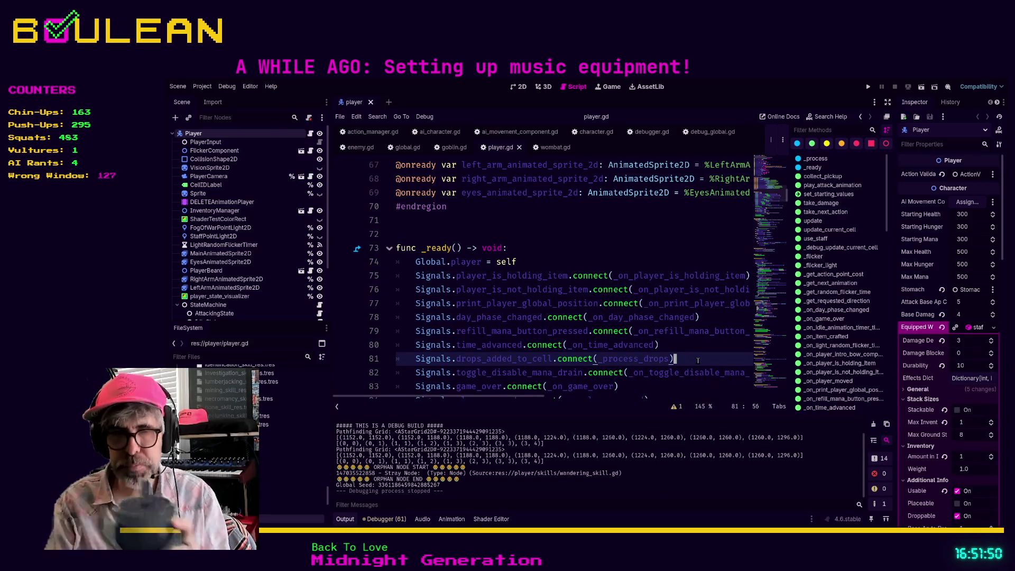
Run the game to test enemy movement, stop it, and bring up ai_character.gd
{"action": "key", "text": "F5"}
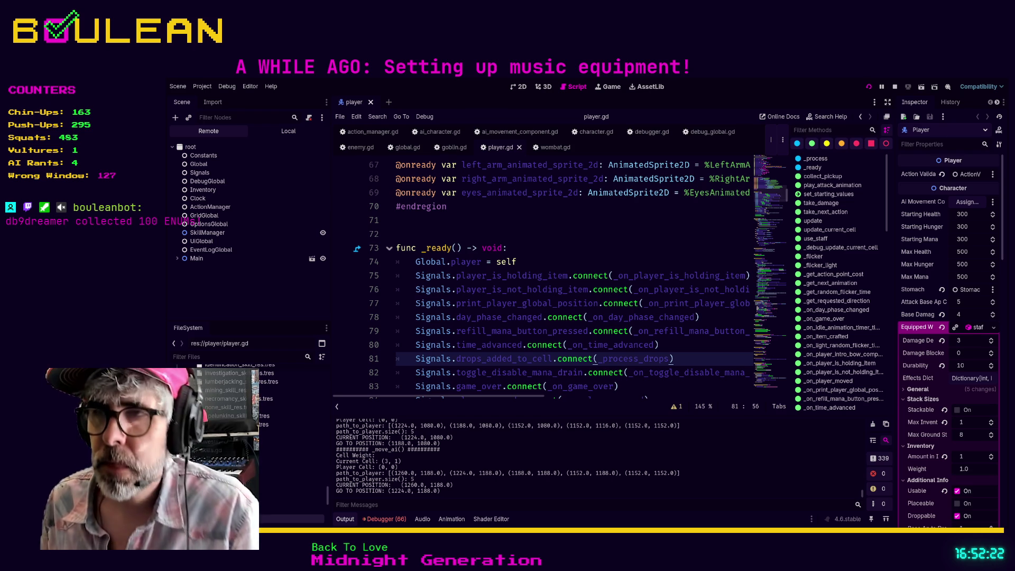
{"action": "key", "text": "F8"}
{"action": "left_click", "coordinate": [569, 247]}
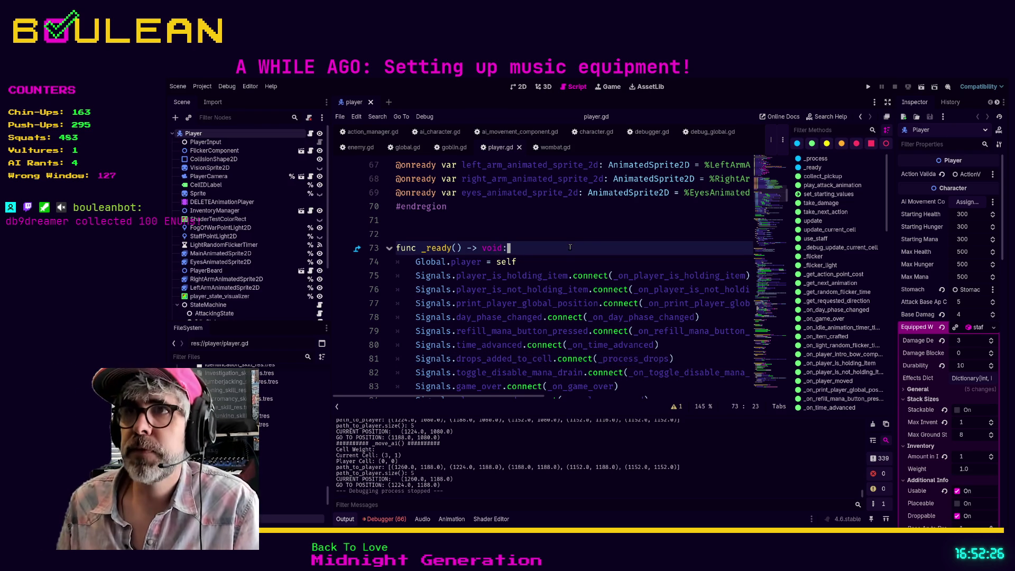
{"action": "left_click", "coordinate": [447, 135]}
Filter the FileSystem dock for 'ai_mo'
{"action": "left_click", "coordinate": [579, 231]}
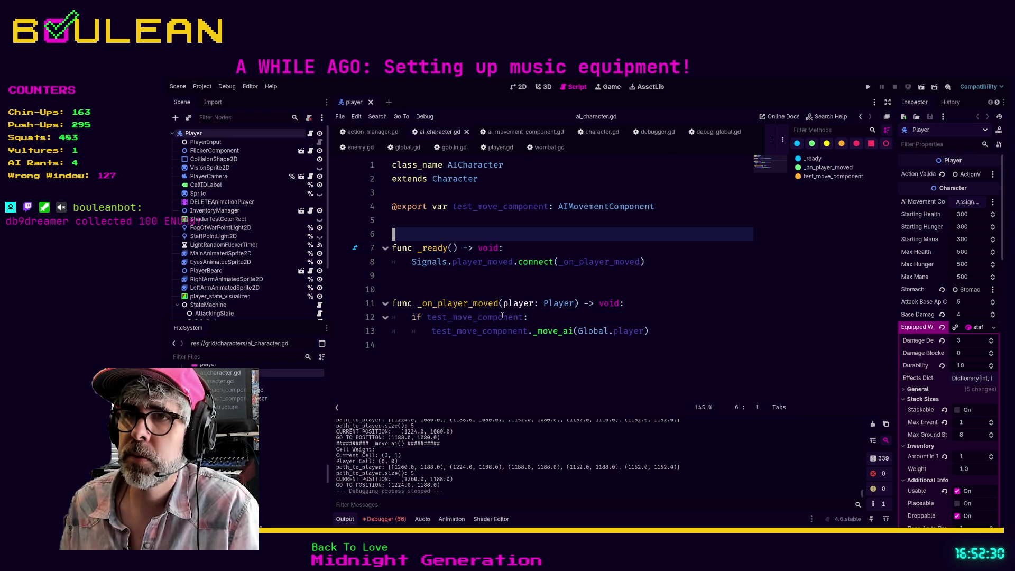
{"action": "left_click", "coordinate": [499, 356]}
{"action": "key", "text": "shift+Up"}
{"action": "key", "text": "shift+Up"}
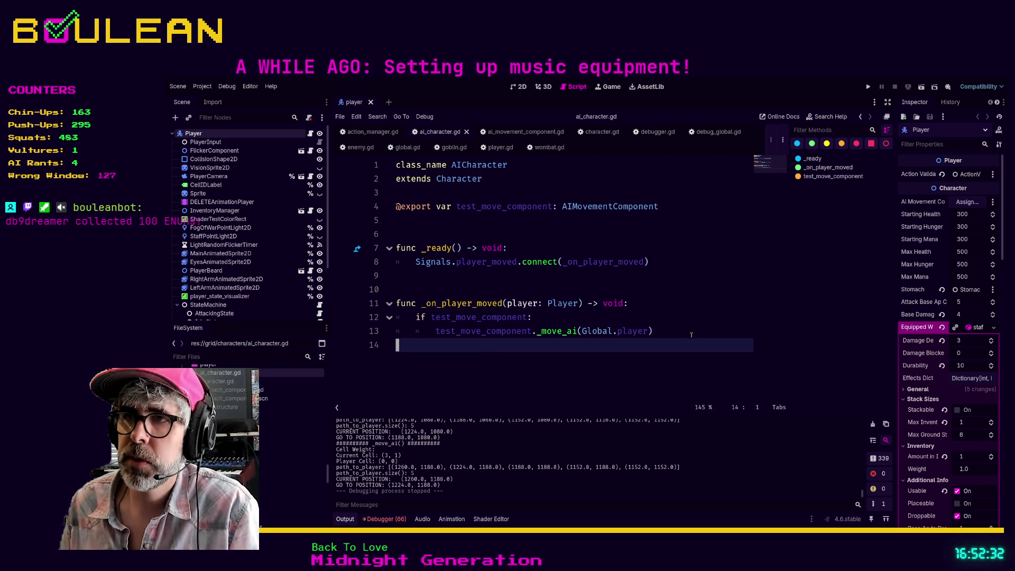
{"action": "left_click", "coordinate": [483, 356]}
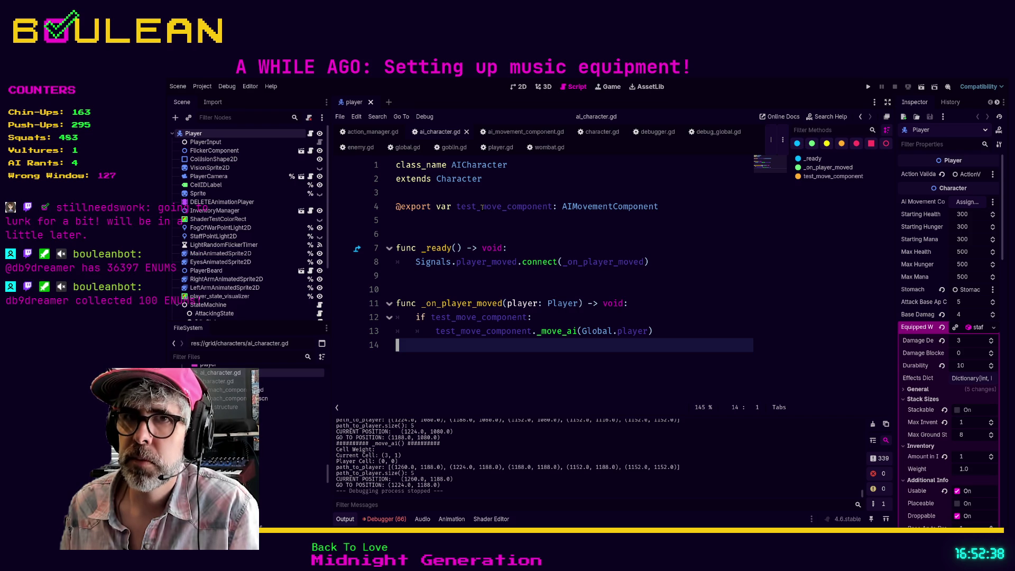
{"action": "left_click", "coordinate": [267, 355]}
{"action": "type", "text": "ai_mo"}
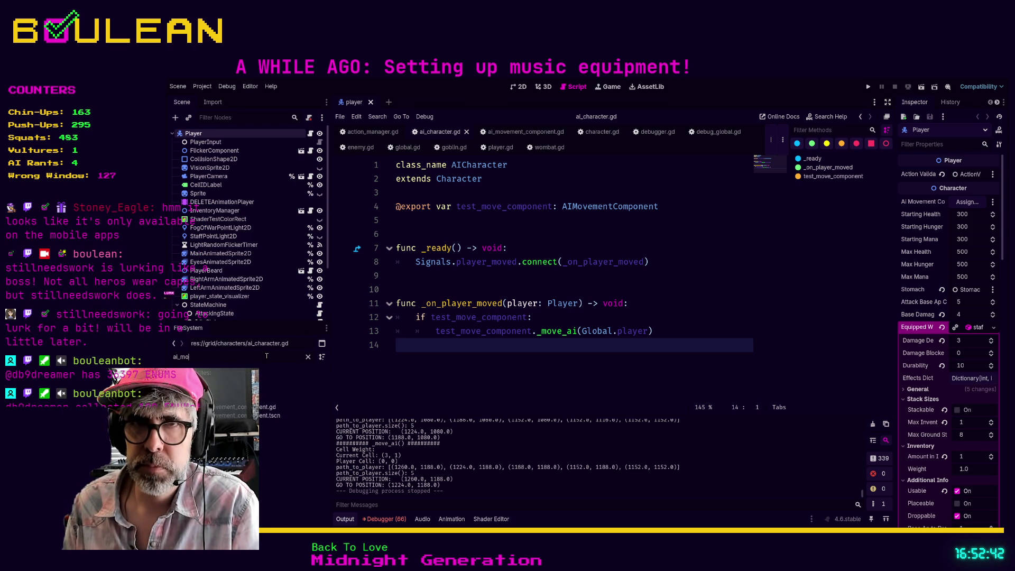
Rename test_move_component to ai_movement_component on lines 4, 12 and 13
{"action": "left_click", "coordinate": [458, 207]}
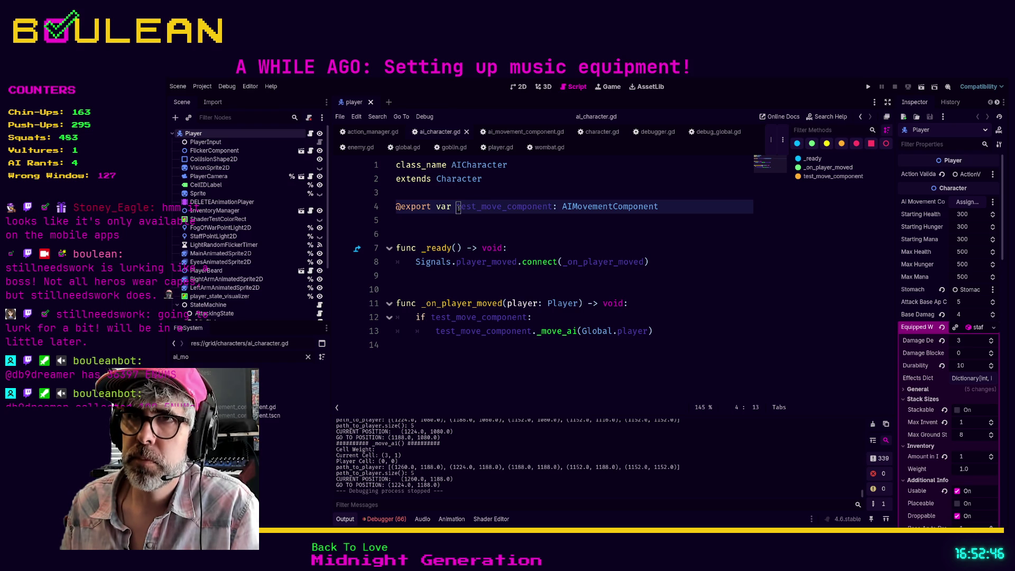
{"action": "key", "text": "ctrl+Delete"}
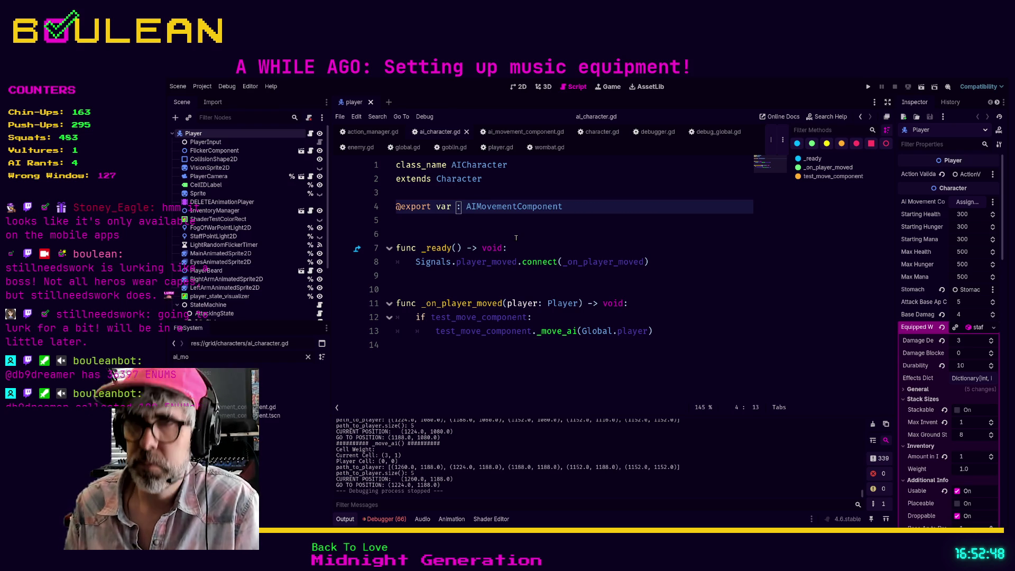
{"action": "type", "text": "ai_movement"}
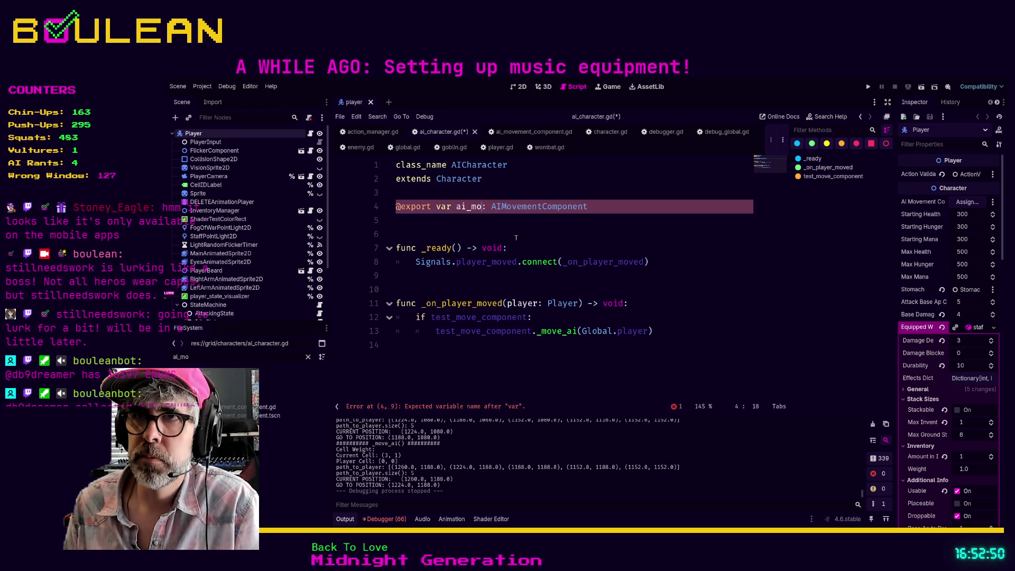
{"action": "type", "text": "_component"}
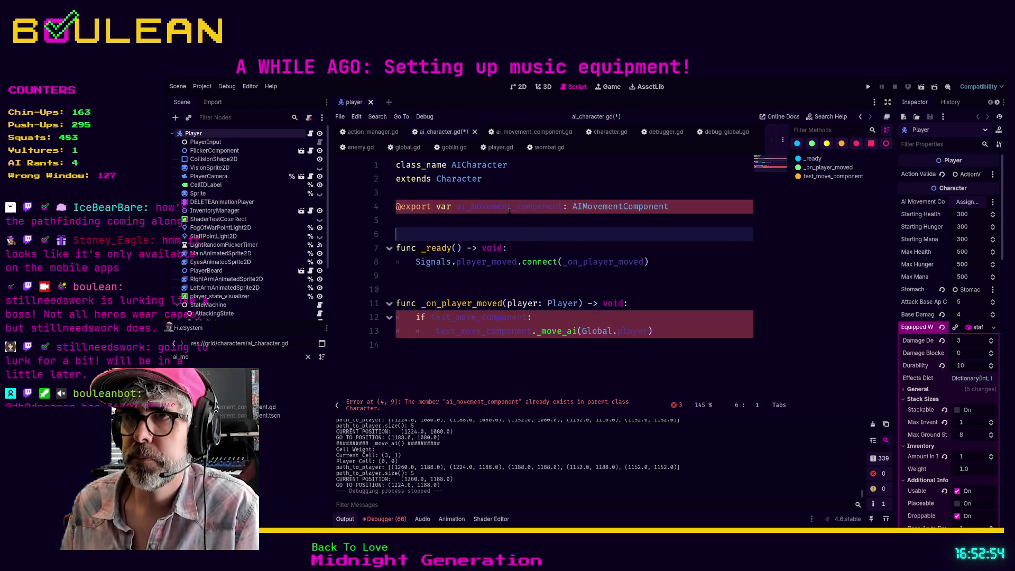
{"action": "double_click", "coordinate": [477, 327]}
{"action": "key", "text": "ctrl+d"}
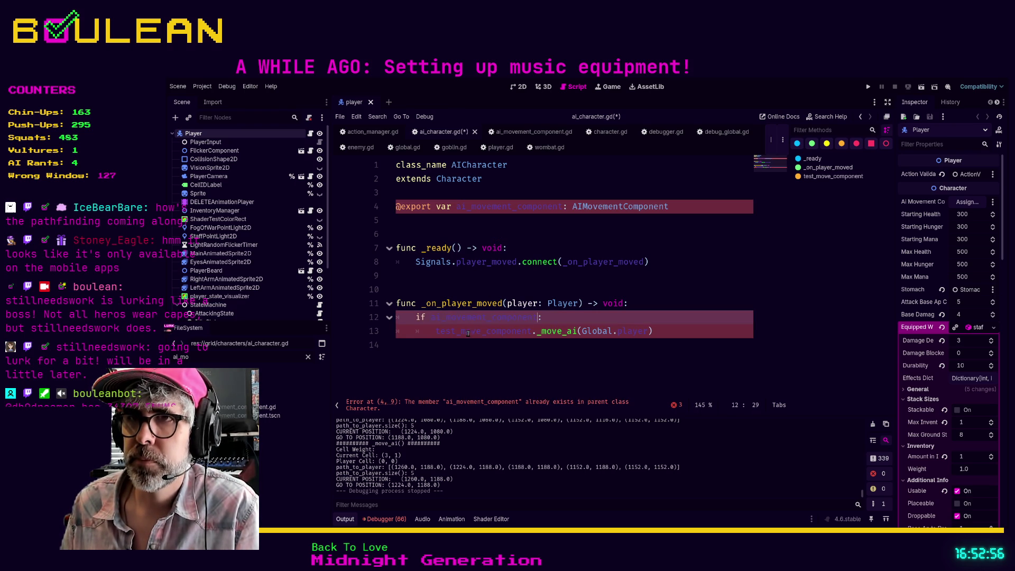
{"action": "type", "text": "ai_movement_component"}
{"action": "left_click", "coordinate": [473, 355]}
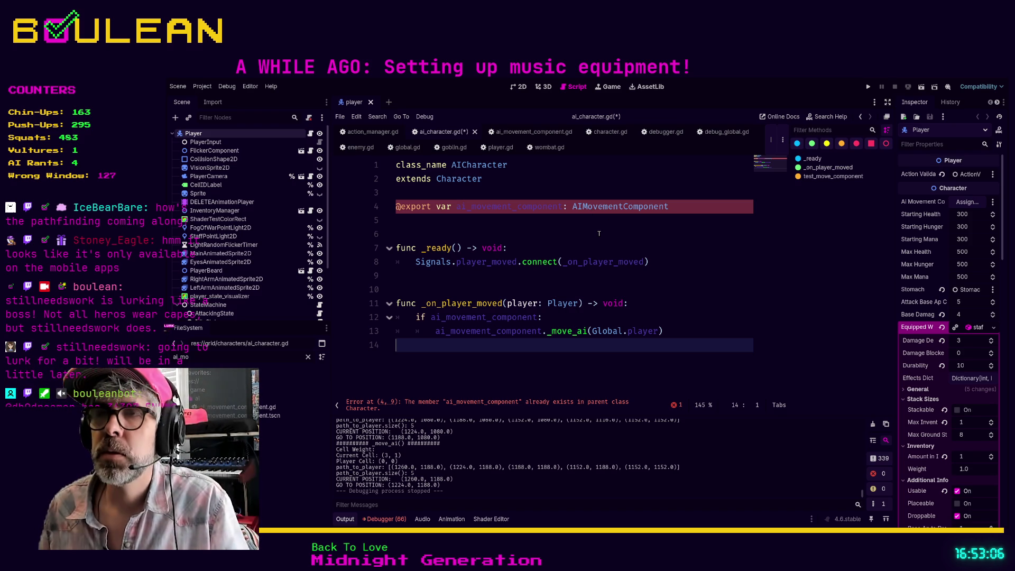
Comment out Character's own ai_movement_component declaration and save the script
{"action": "left_click", "coordinate": [459, 179], "text": "ctrl"}
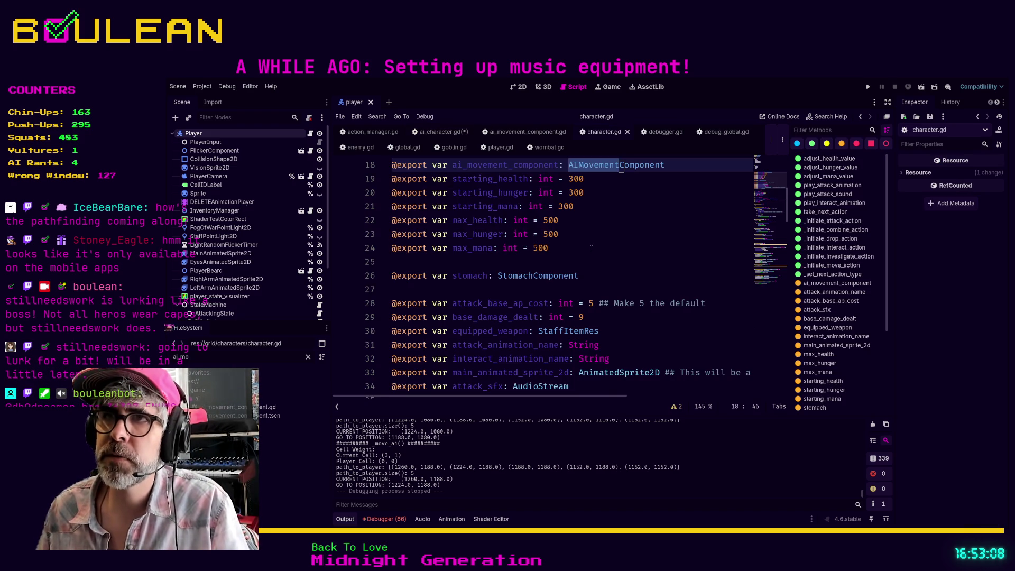
{"action": "scroll", "coordinate": [639, 264], "scroll_direction": "up", "scroll_amount": 1}
{"action": "left_click", "coordinate": [686, 206]}
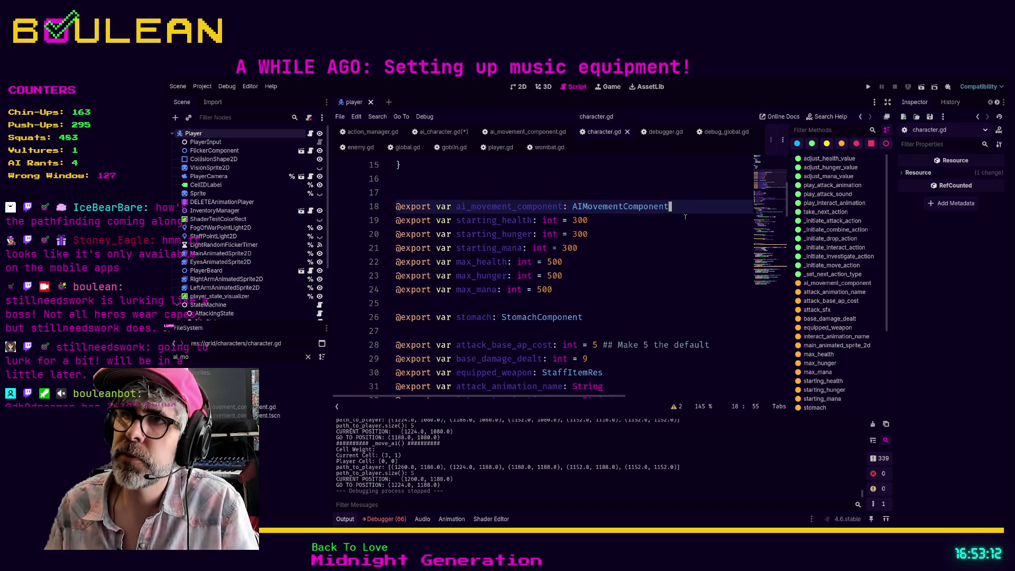
{"action": "key", "text": "ctrl+k"}
{"action": "key", "text": "Down"}
{"action": "key", "text": "Down"}
{"action": "key", "text": "Down"}
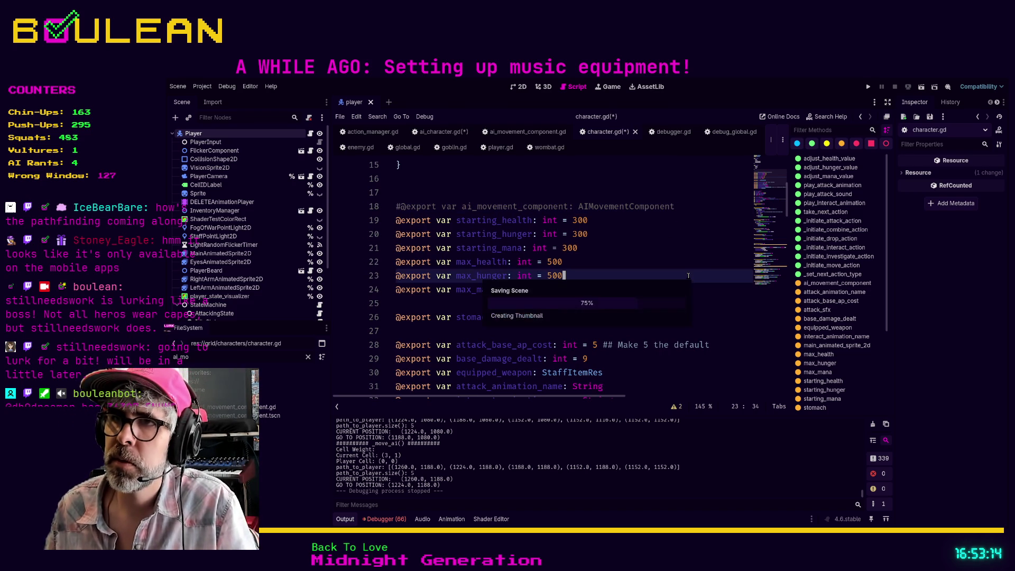
{"action": "key", "text": "ctrl+s"}
Save ai_character.gd and launch the project with F5
{"action": "left_click", "coordinate": [445, 134]}
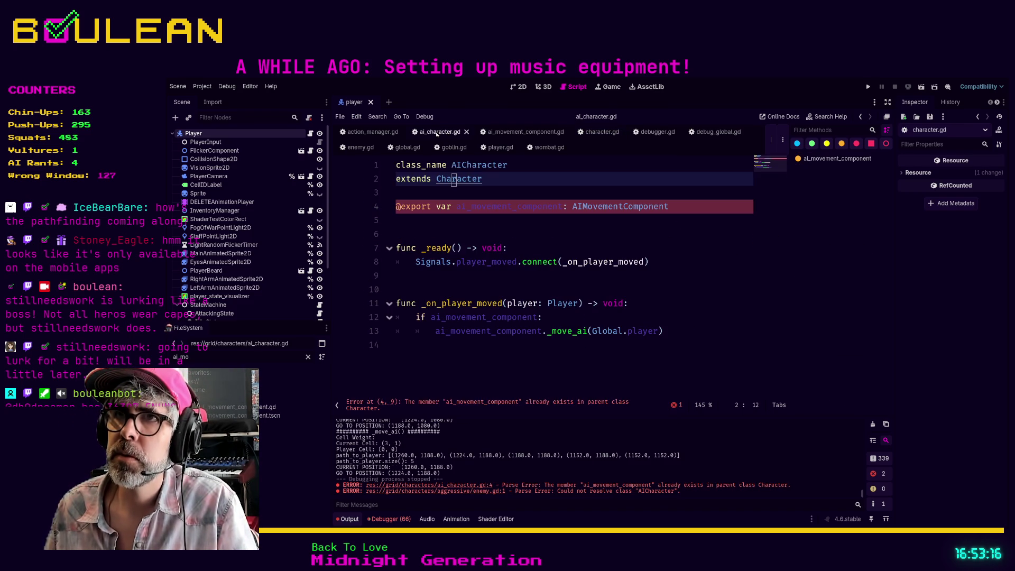
{"action": "left_click", "coordinate": [590, 233]}
{"action": "key", "text": "ctrl+s"}
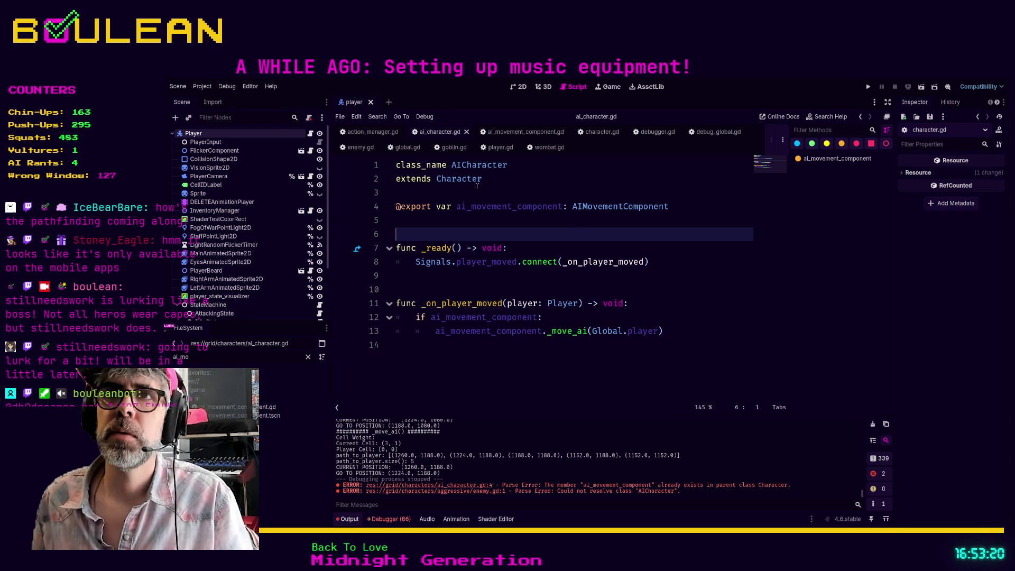
{"action": "key", "text": "F5"}
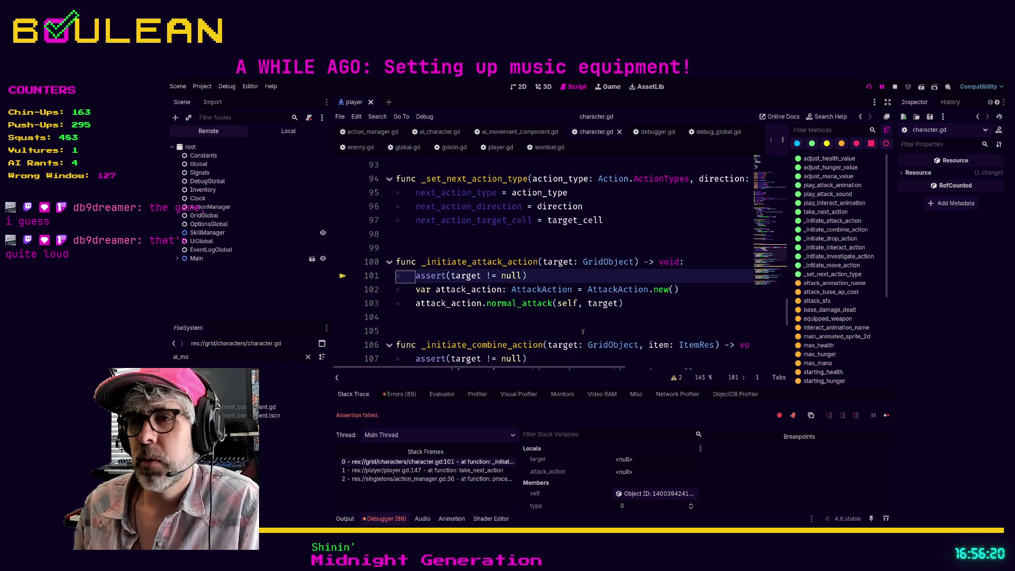
Stop the running game and relaunch the project with F5
{"action": "left_click", "coordinate": [515, 317]}
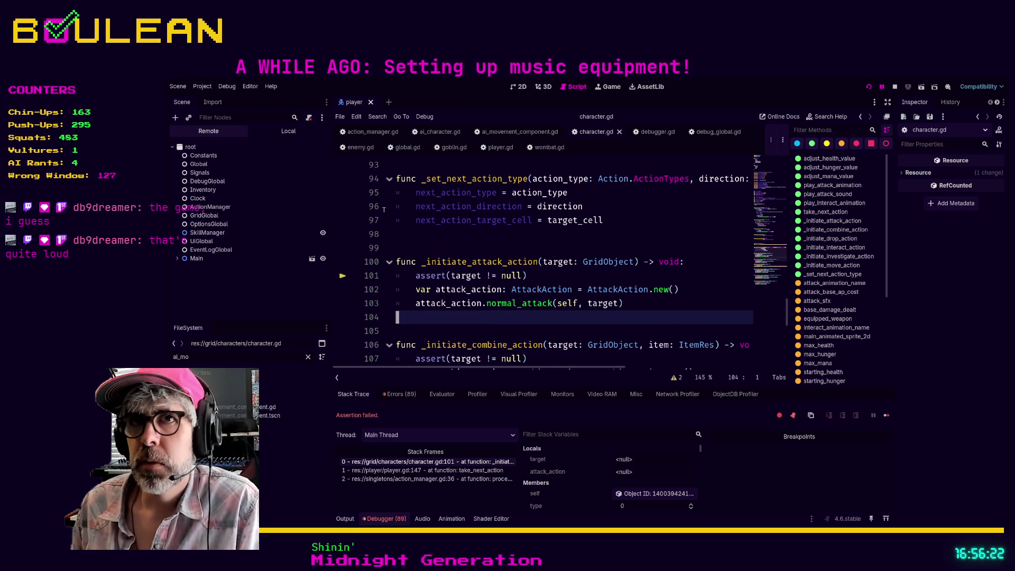
{"action": "left_click", "coordinate": [895, 86]}
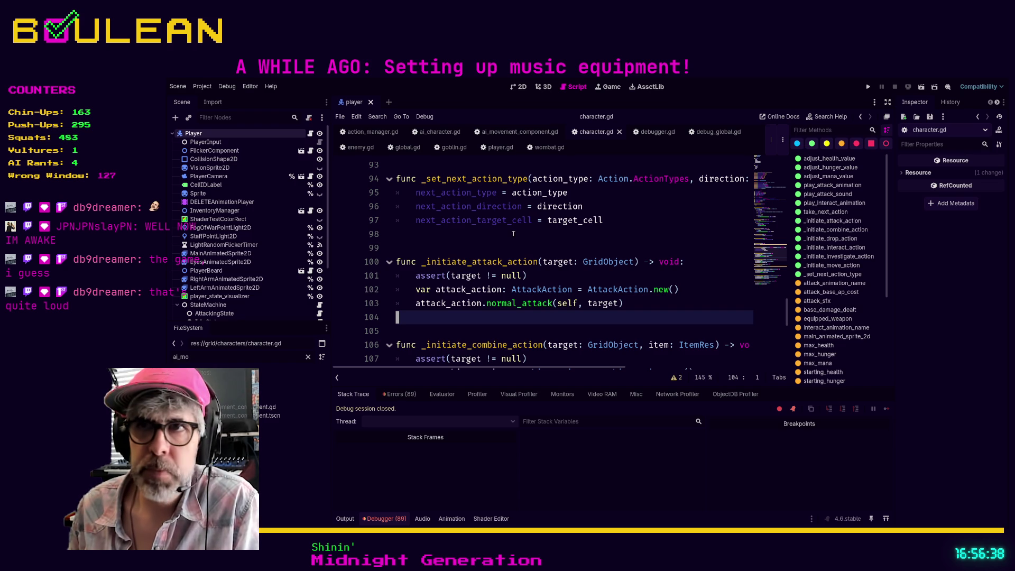
{"action": "left_click", "coordinate": [491, 243]}
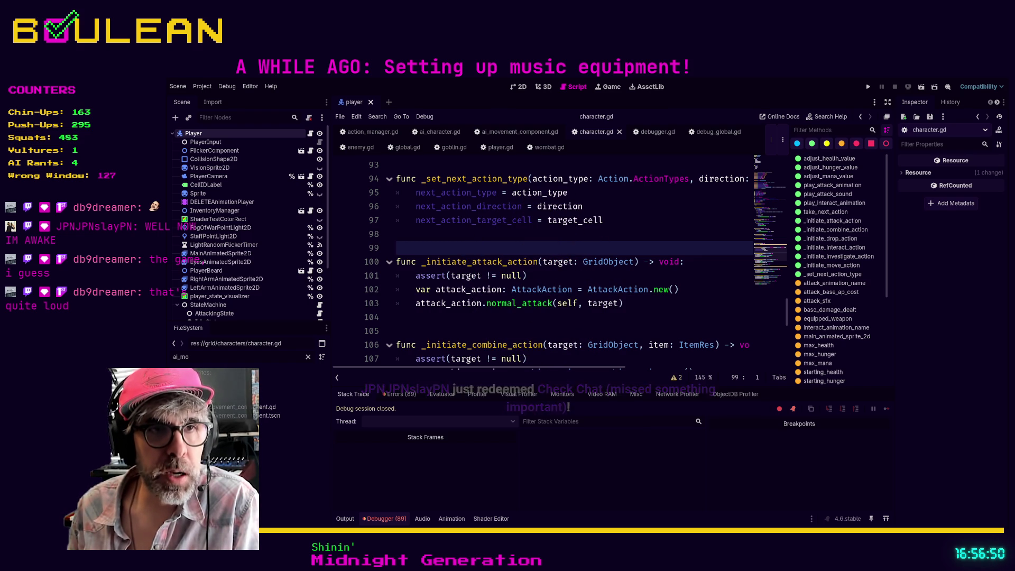
{"action": "left_click", "coordinate": [460, 319]}
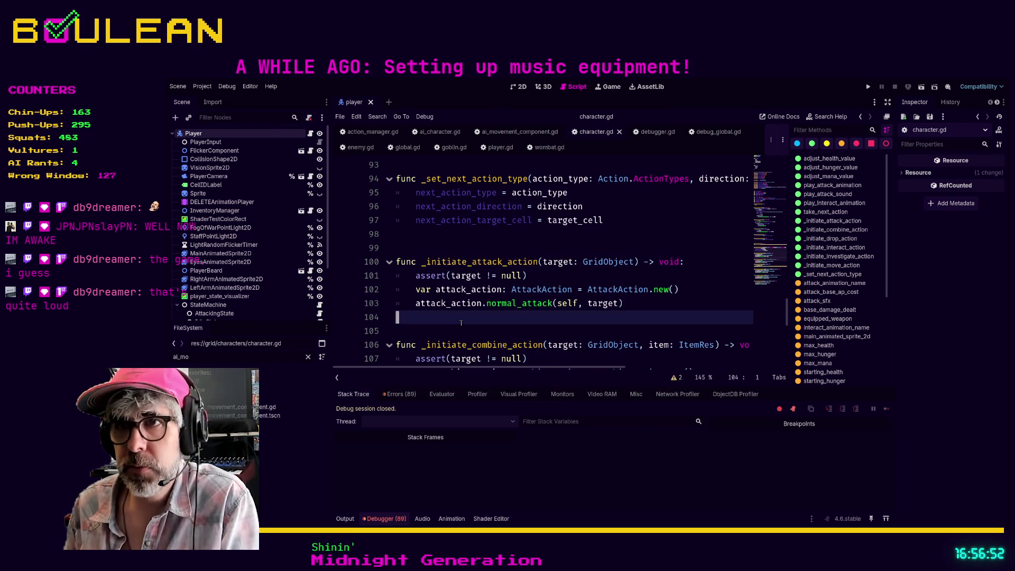
{"action": "key", "text": "F5"}
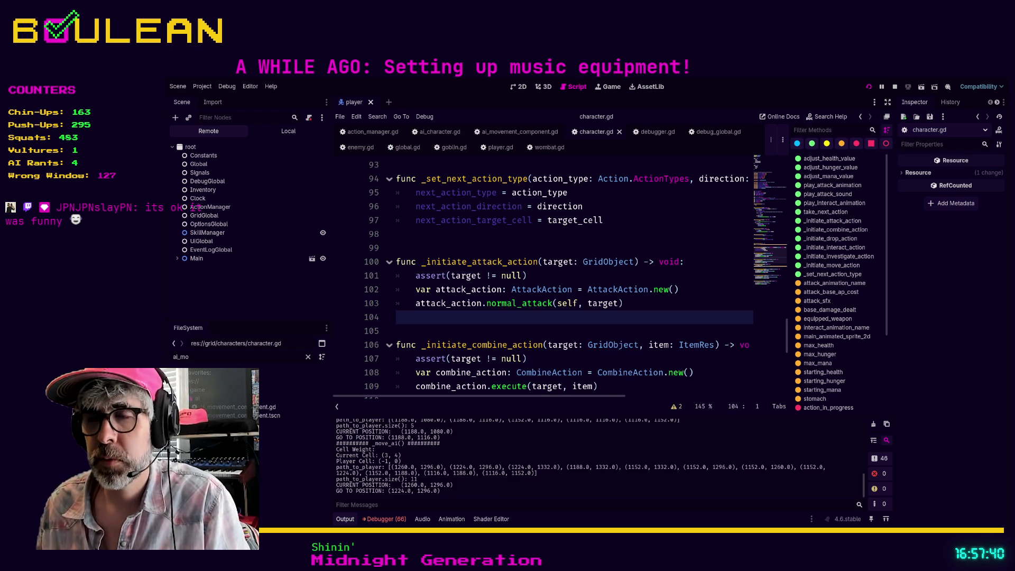
Stop the game and clear the old FileSystem filter text
{"action": "key", "text": "F8"}
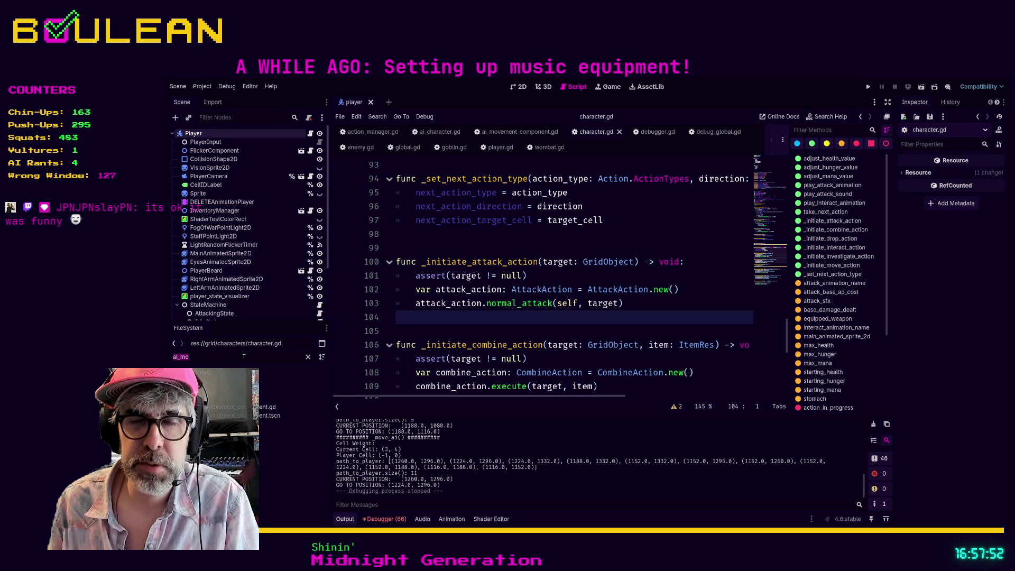
{"action": "key", "text": "BackSpace"}
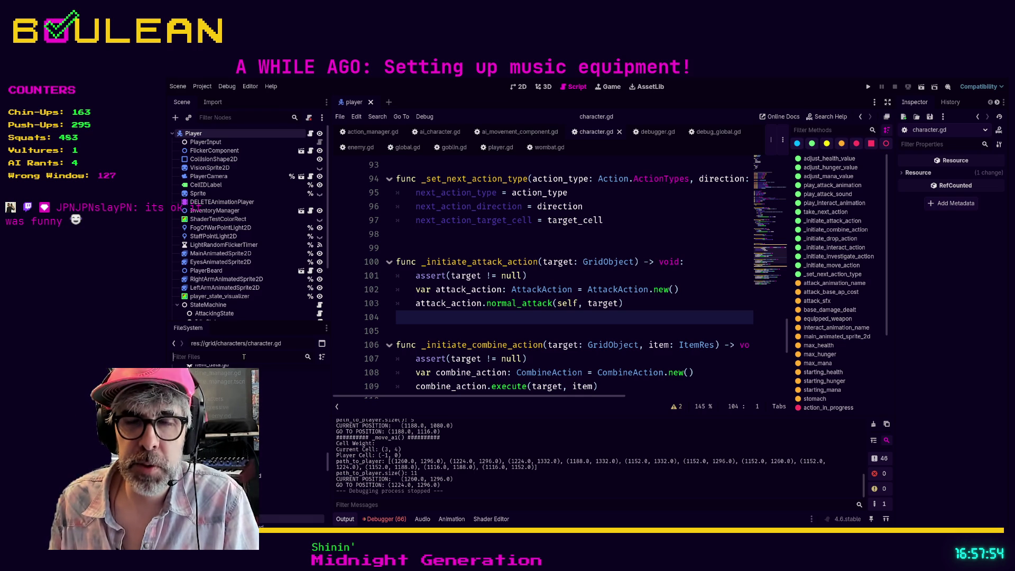
Filter files for 'goblin', open goblin.tscn and inspect the Goblin root's AICharacter properties
{"action": "type", "text": "goblin"}
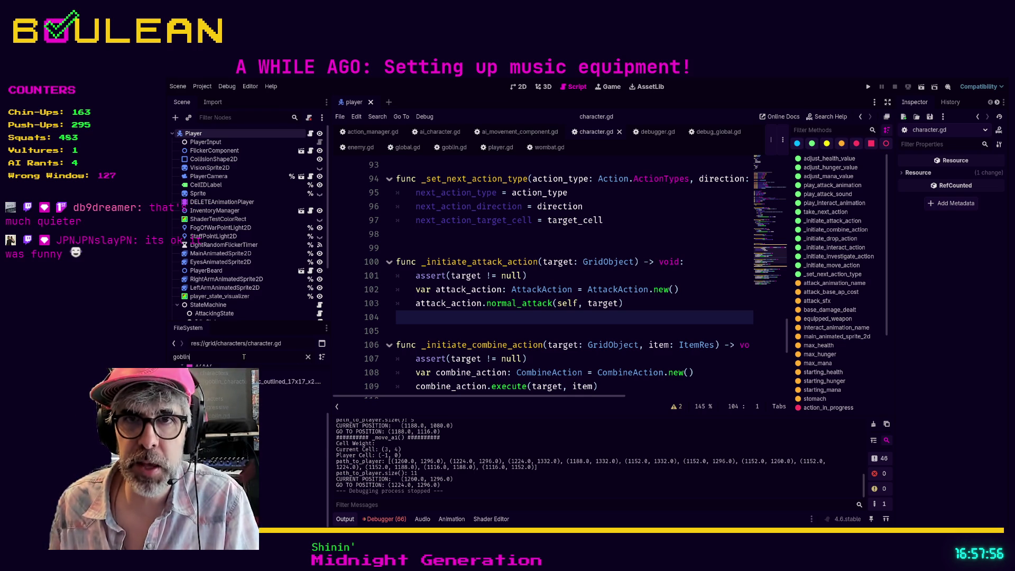
{"action": "double_click", "coordinate": [291, 424]}
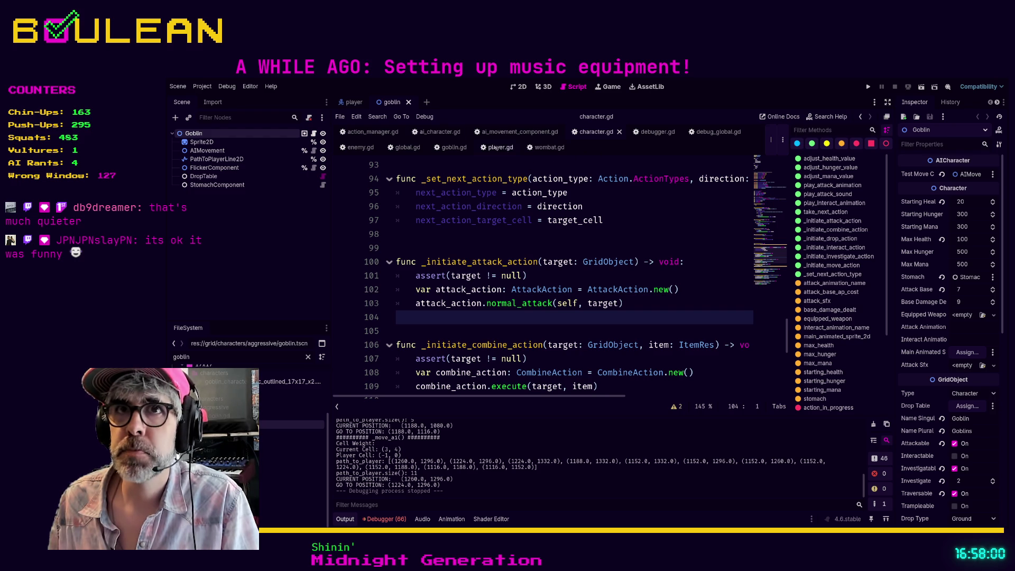
{"action": "left_click", "coordinate": [223, 142]}
{"action": "left_click", "coordinate": [201, 133]}
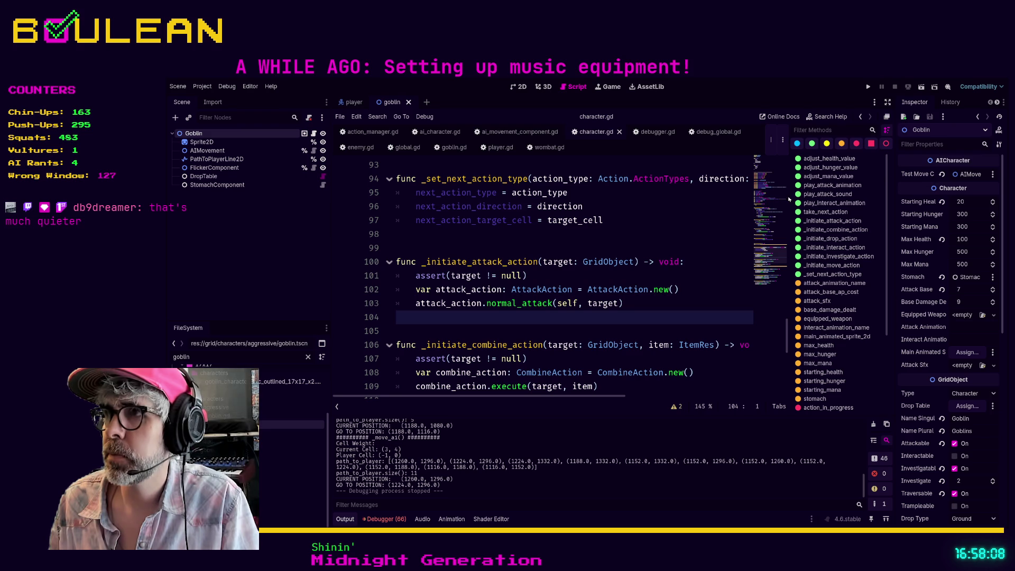
Search the whole project for test_move_component, finding no matches
{"action": "left_click", "coordinate": [668, 207]}
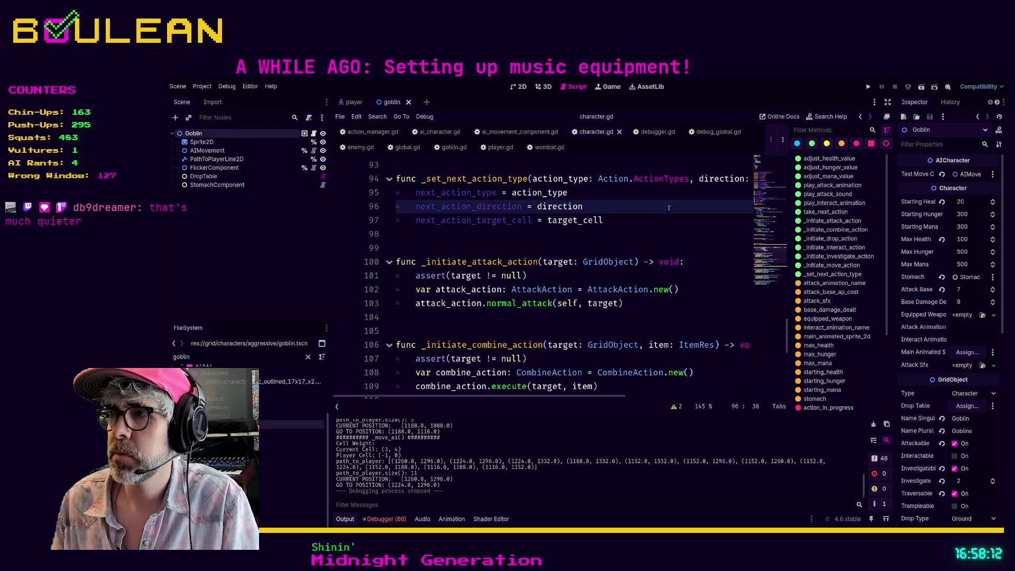
{"action": "key", "text": "ctrl+shift+f"}
{"action": "key", "text": "Return"}
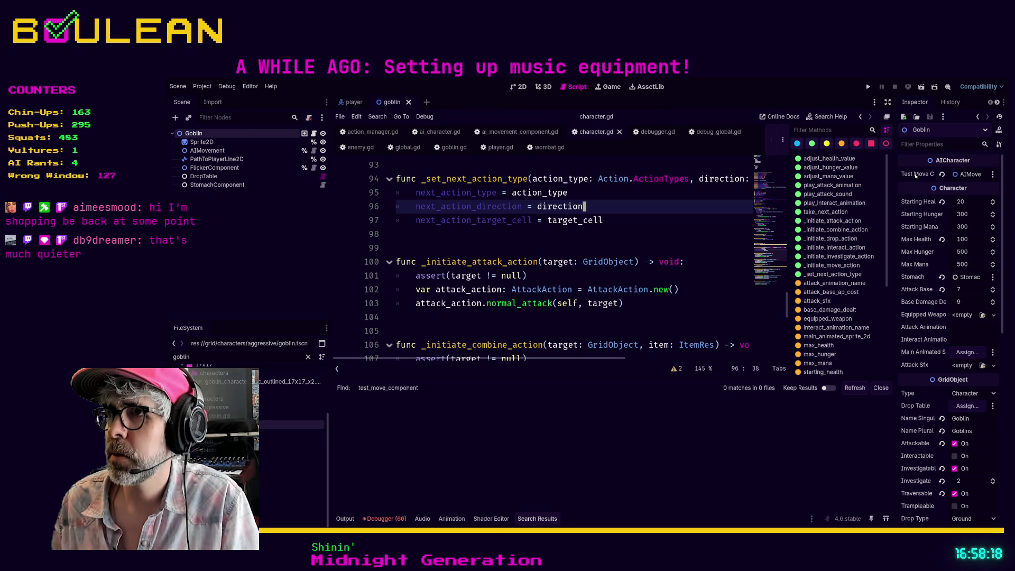
{"action": "left_click", "coordinate": [675, 234]}
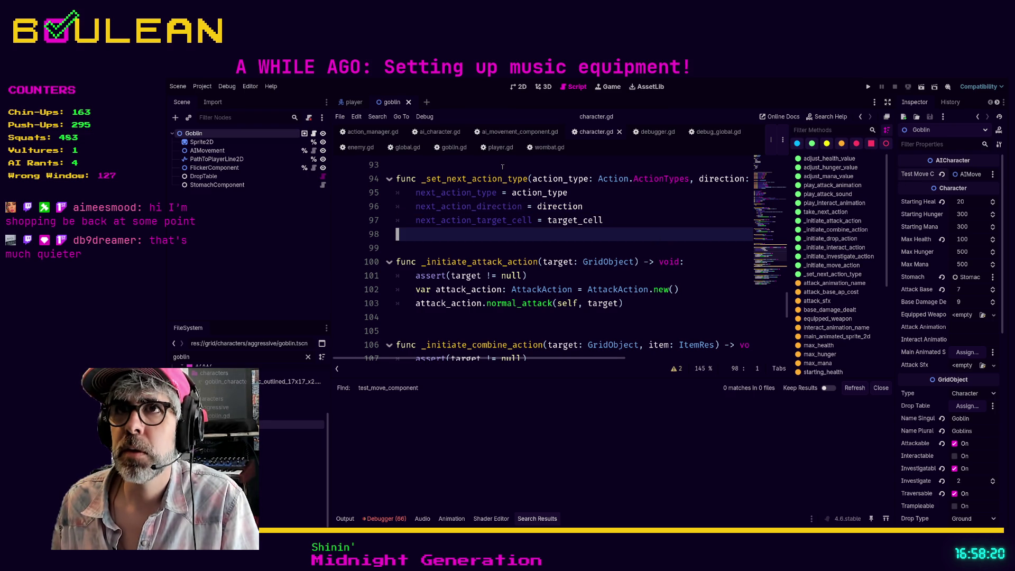
Close and reopen the goblin scene, then switch to ai_character.gd
{"action": "left_click", "coordinate": [408, 103]}
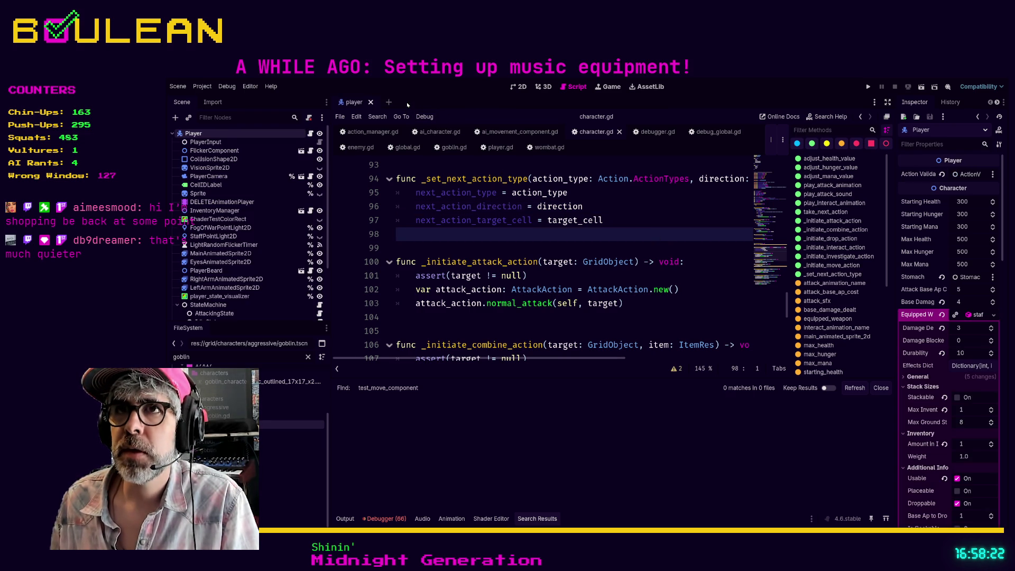
{"action": "double_click", "coordinate": [222, 424]}
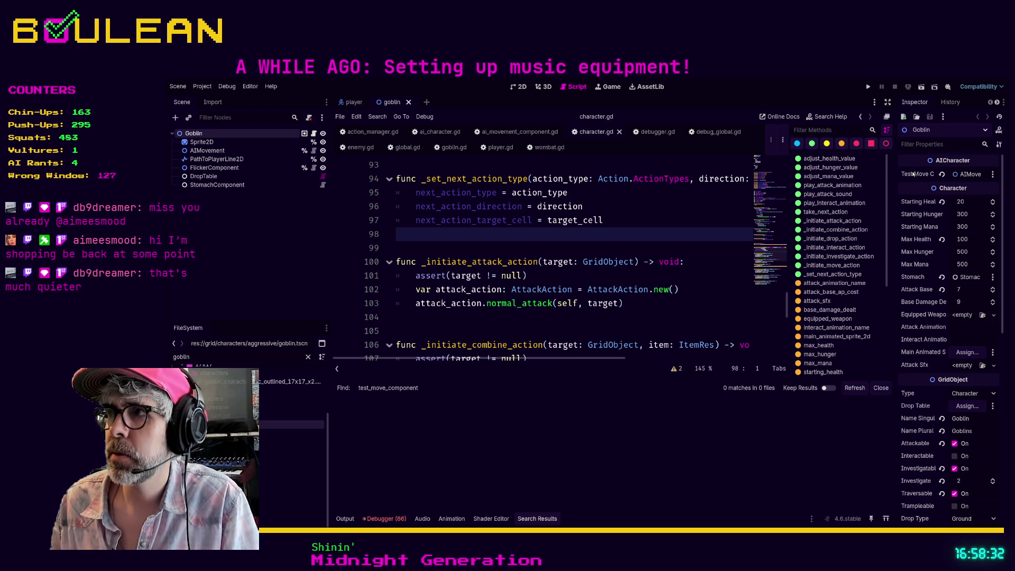
{"action": "left_click", "coordinate": [432, 136]}
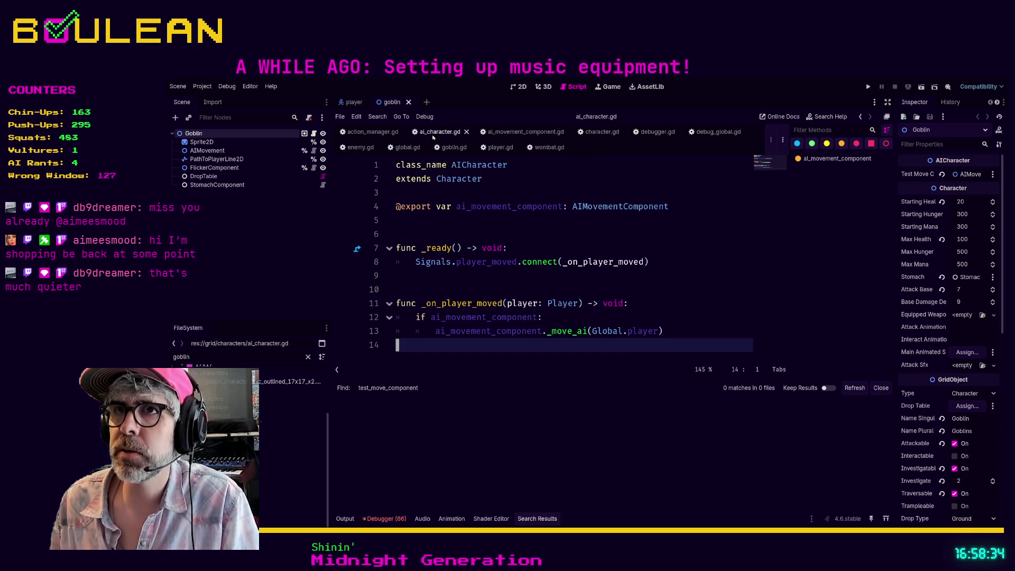
Filter files for 'wombat', open Wombat.tscn and inspect its root (Health 50, Attack Base 4)
{"action": "left_click", "coordinate": [494, 211]}
{"action": "left_click", "coordinate": [485, 291]}
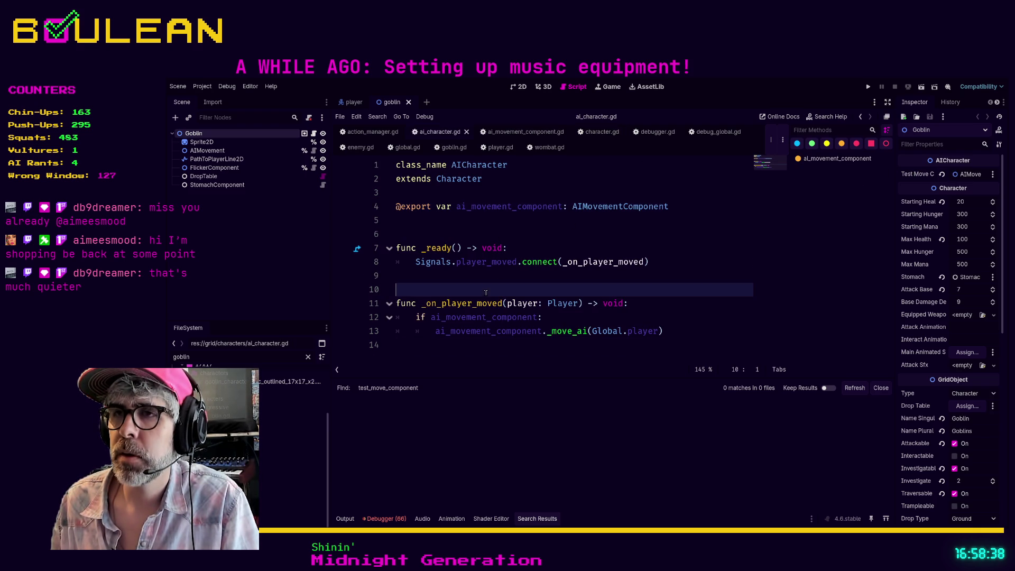
{"action": "left_click", "coordinate": [249, 357]}
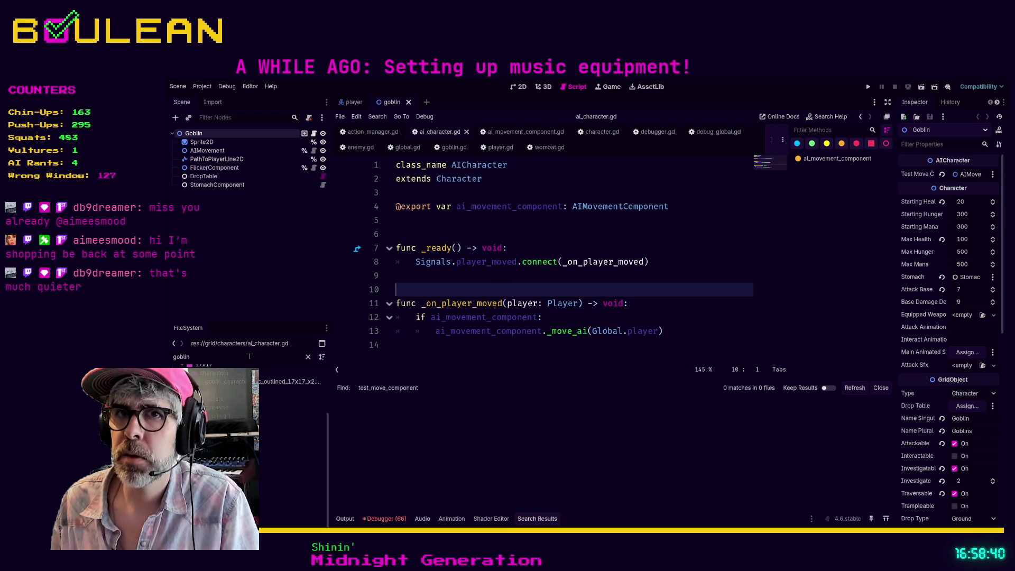
{"action": "type", "text": "wombat"}
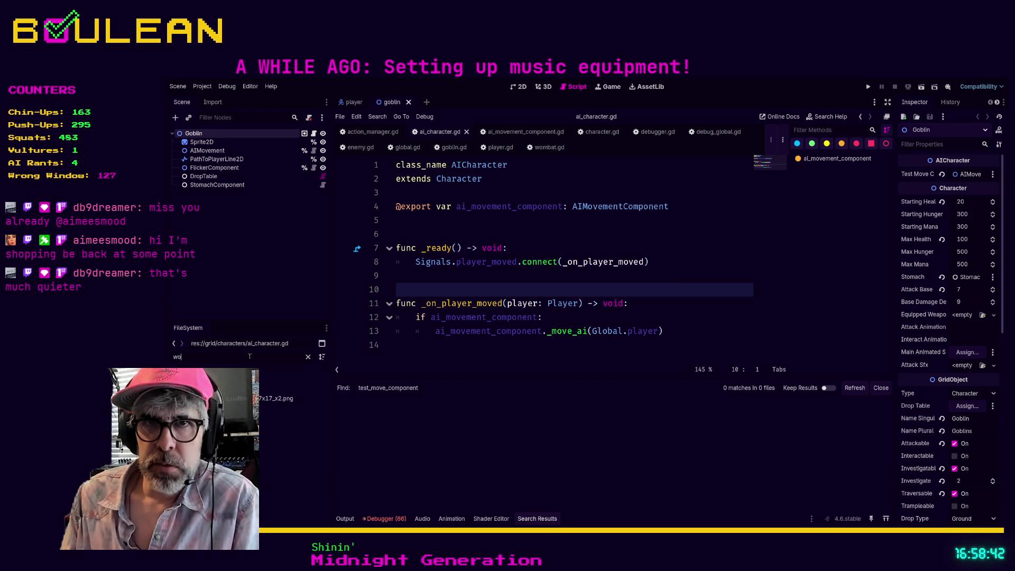
{"action": "double_click", "coordinate": [232, 441]}
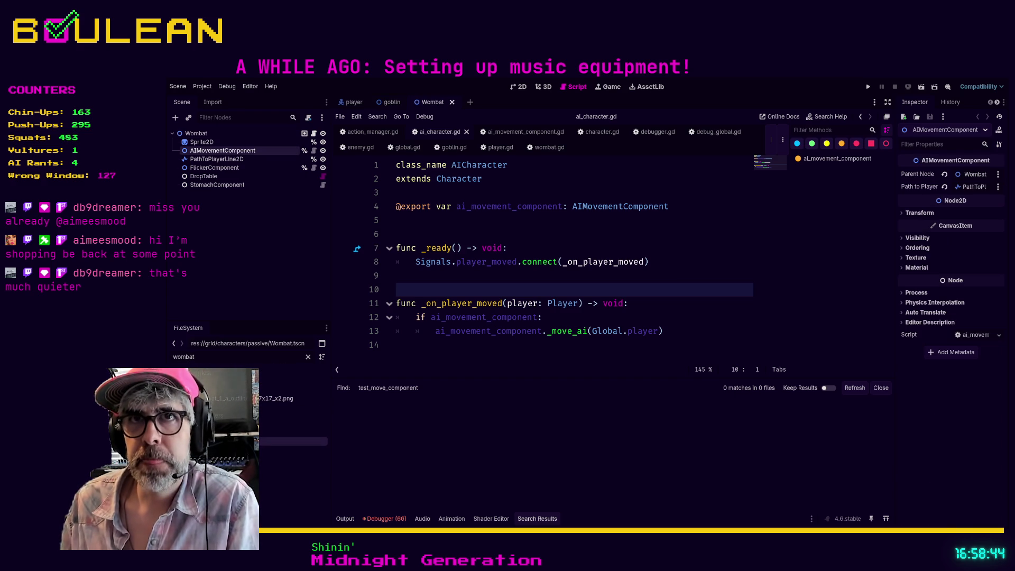
{"action": "left_click", "coordinate": [210, 135]}
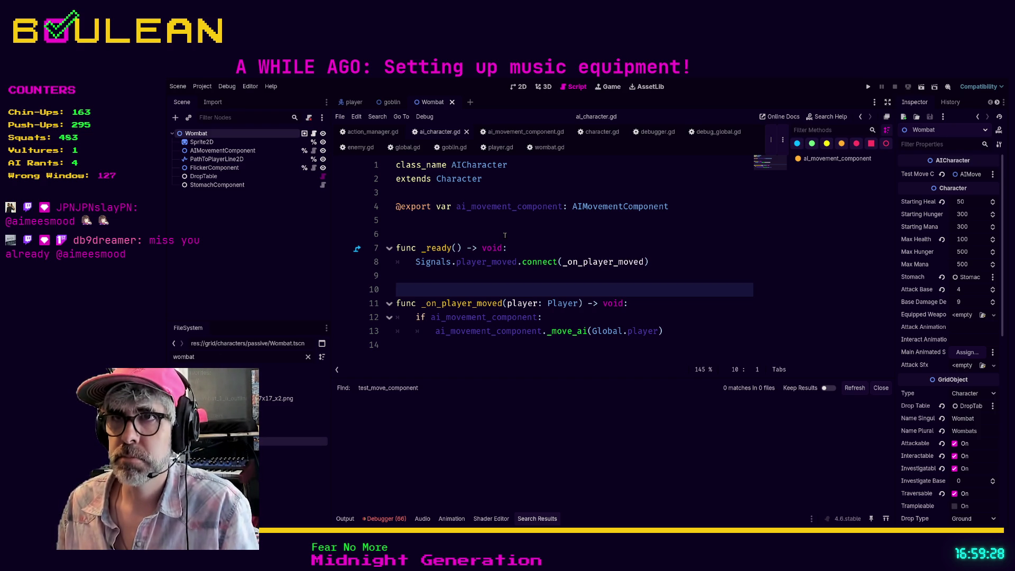
Review ai_character.gd, then return to the goblin scene via the player tab
{"action": "left_click", "coordinate": [504, 235]}
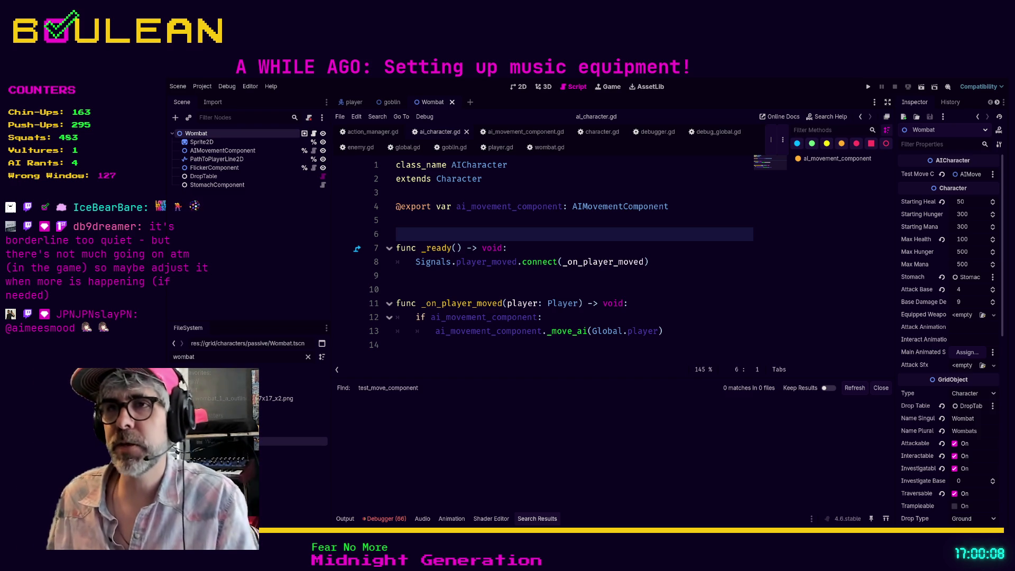
{"action": "left_click", "coordinate": [453, 286]}
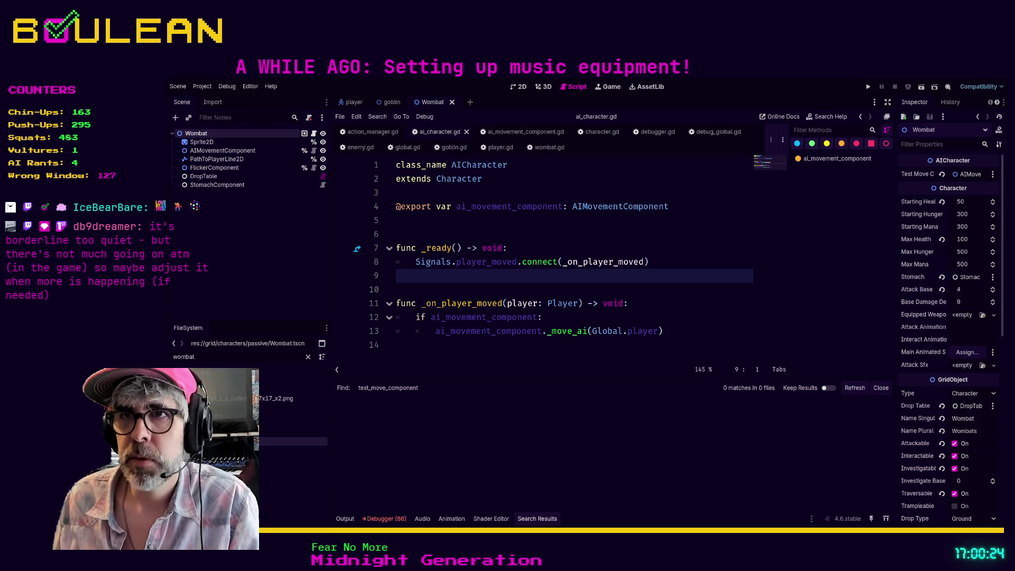
{"action": "key", "text": "ctrl+End"}
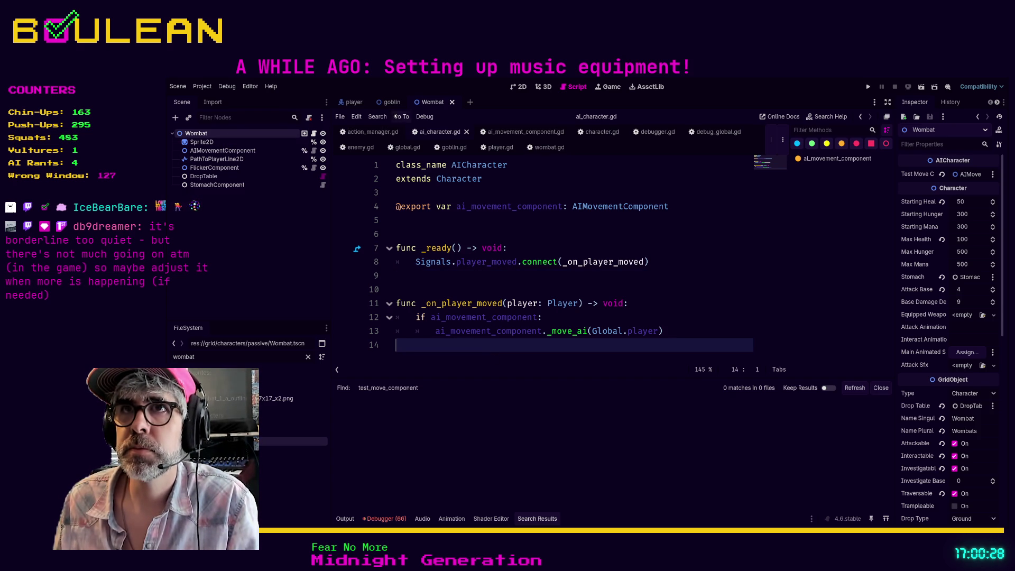
{"action": "left_click", "coordinate": [354, 102]}
{"action": "left_click", "coordinate": [393, 101]}
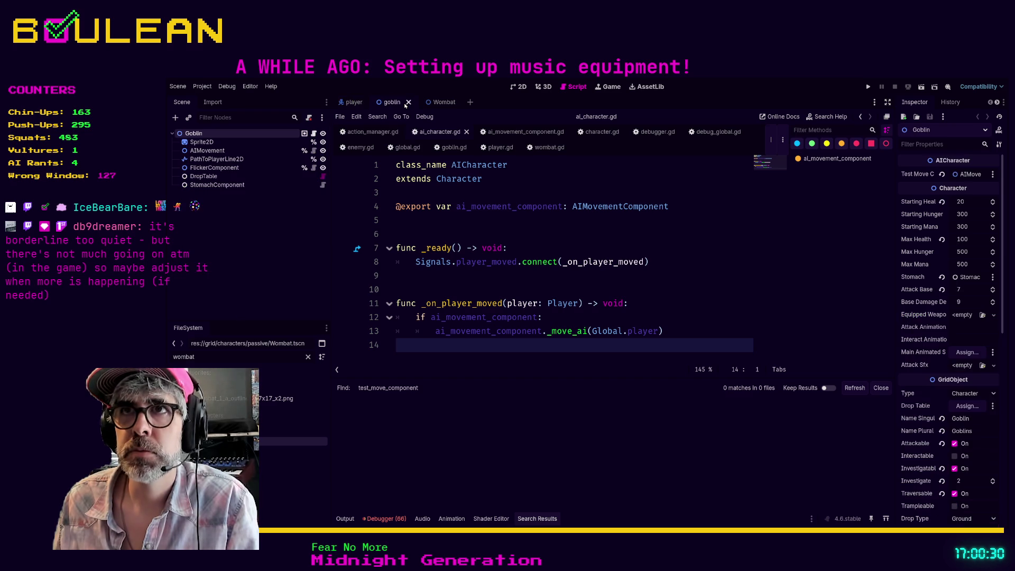
Select the Goblin root and scroll the Inspector to the unassigned AI movement component property
{"action": "left_click", "coordinate": [219, 141]}
{"action": "left_click", "coordinate": [222, 134]}
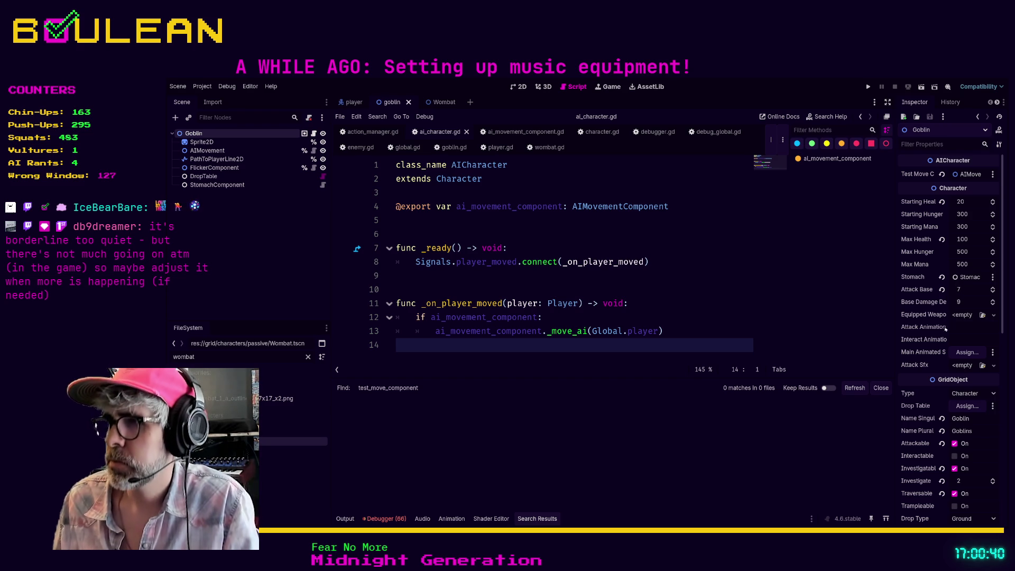
{"action": "scroll", "coordinate": [962, 321], "scroll_direction": "down", "scroll_amount": 2}
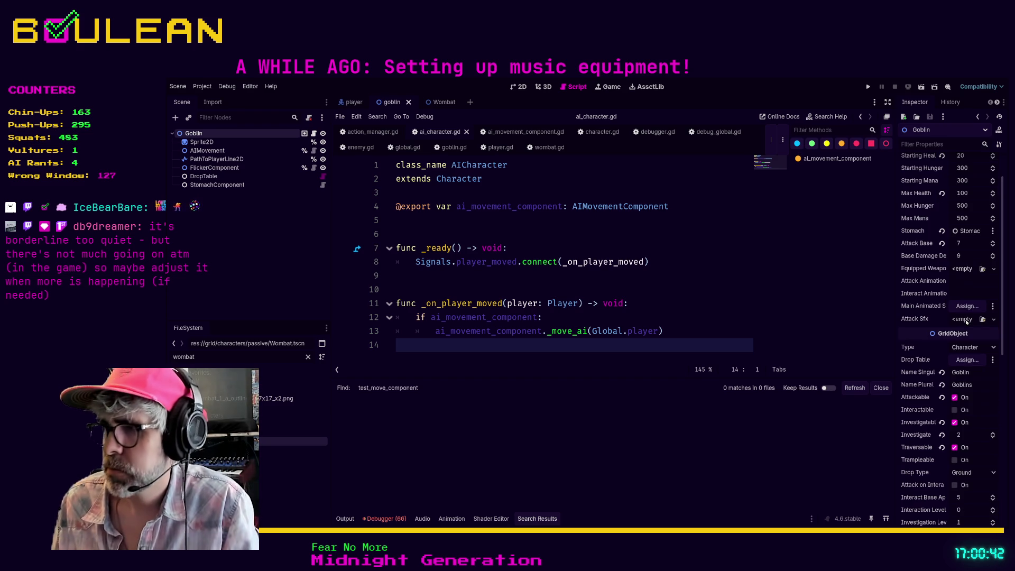
{"action": "scroll", "coordinate": [968, 351], "scroll_direction": "down", "scroll_amount": 4}
{"action": "scroll", "coordinate": [968, 356], "scroll_direction": "down", "scroll_amount": 2}
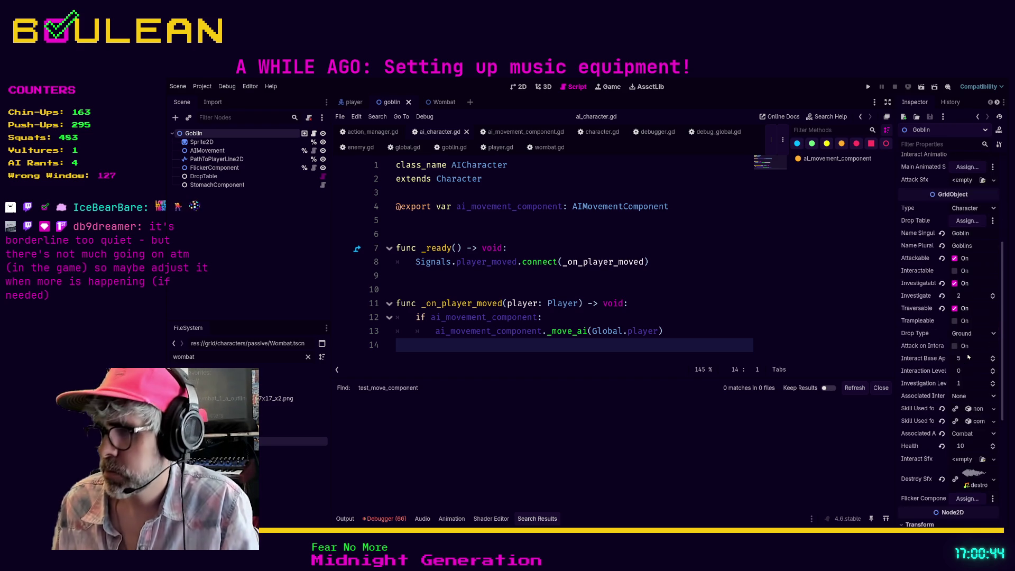
{"action": "scroll", "coordinate": [968, 357], "scroll_direction": "down", "scroll_amount": 8}
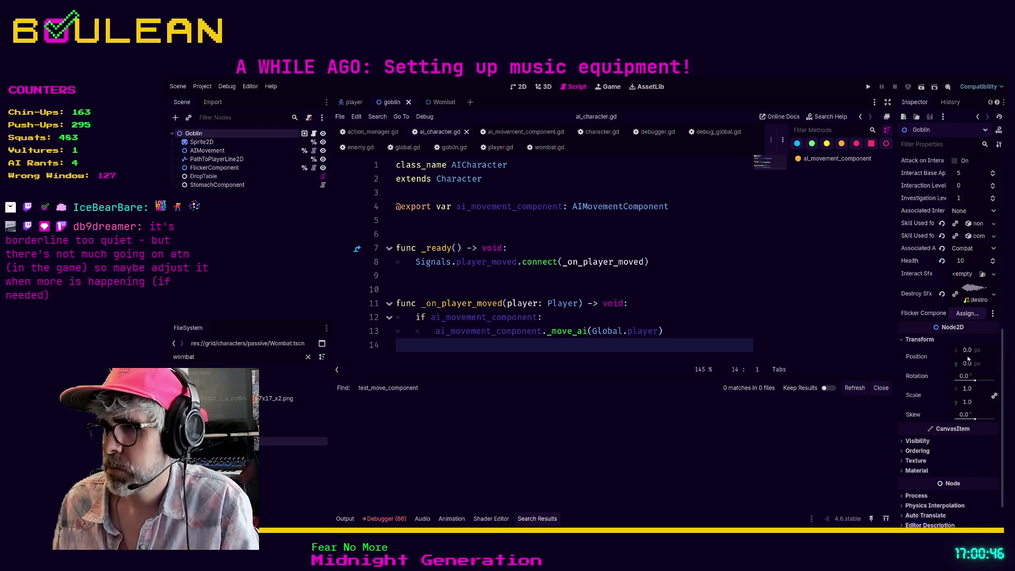
{"action": "scroll", "coordinate": [968, 358], "scroll_direction": "up", "scroll_amount": 10}
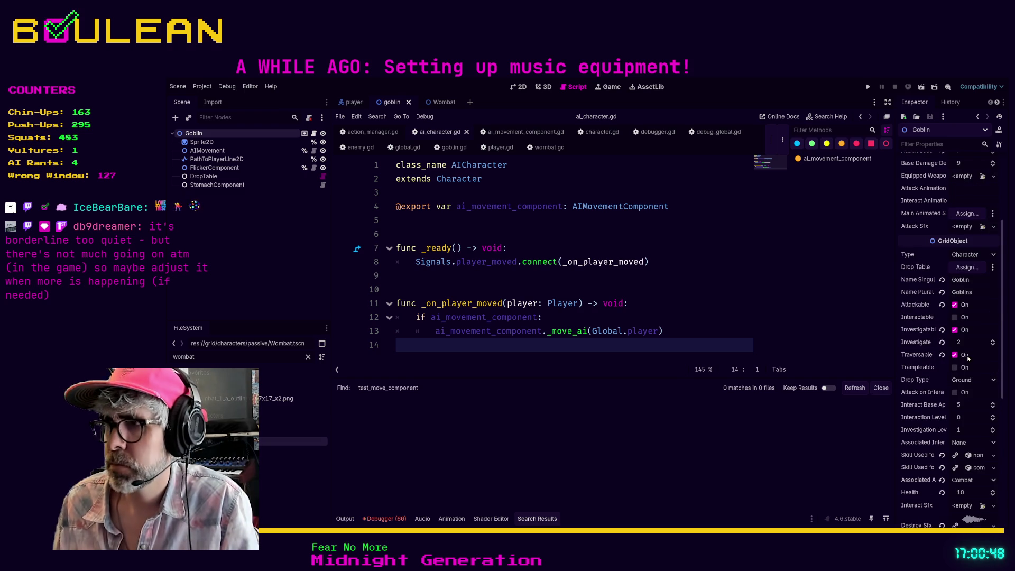
{"action": "scroll", "coordinate": [968, 358], "scroll_direction": "up", "scroll_amount": 2}
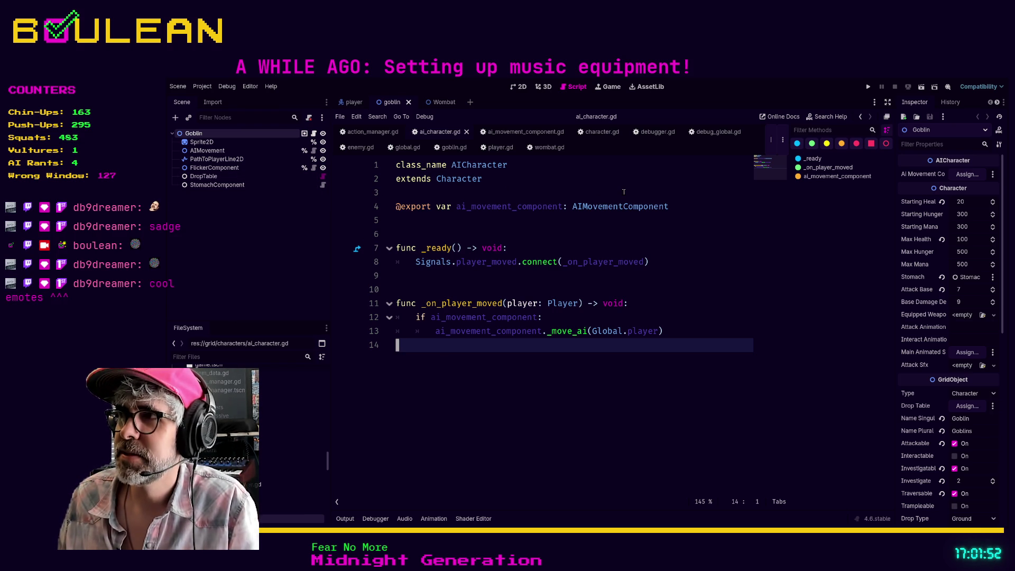
Inspect the Goblin and Wombat root nodes, confirming neither has an AI movement component assigned
{"action": "left_click", "coordinate": [202, 142]}
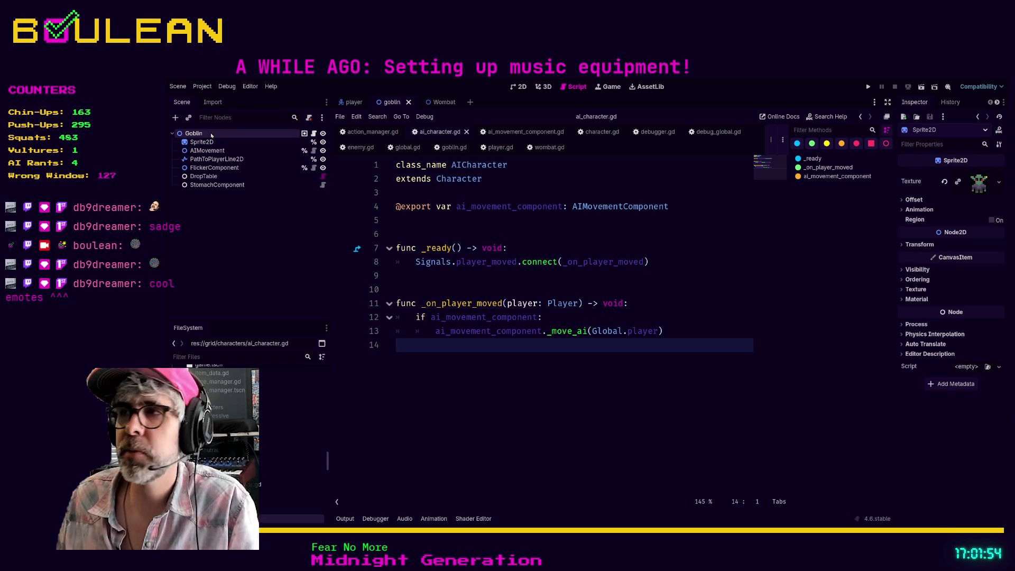
{"action": "left_click", "coordinate": [193, 133]}
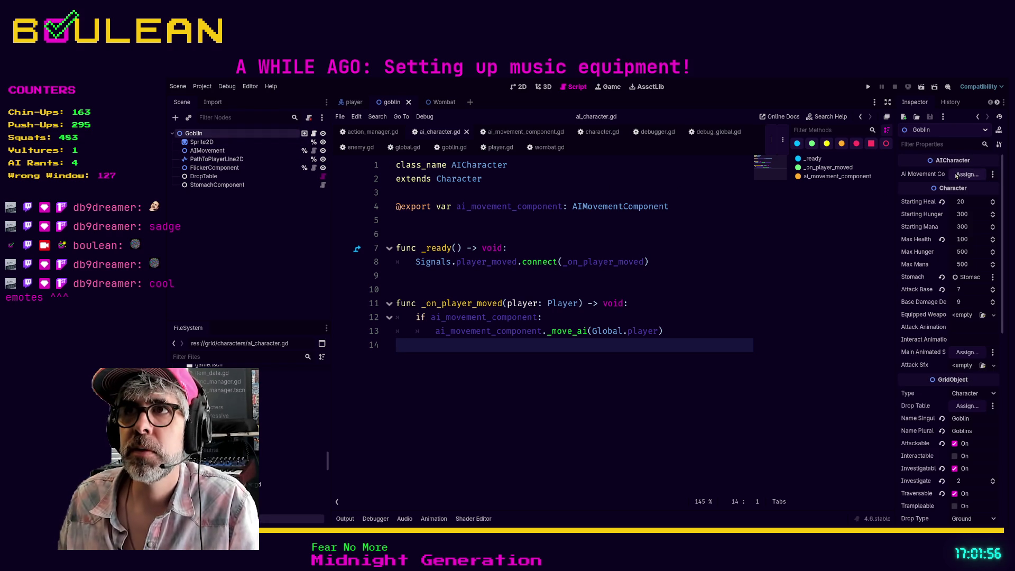
{"action": "left_click", "coordinate": [431, 102]}
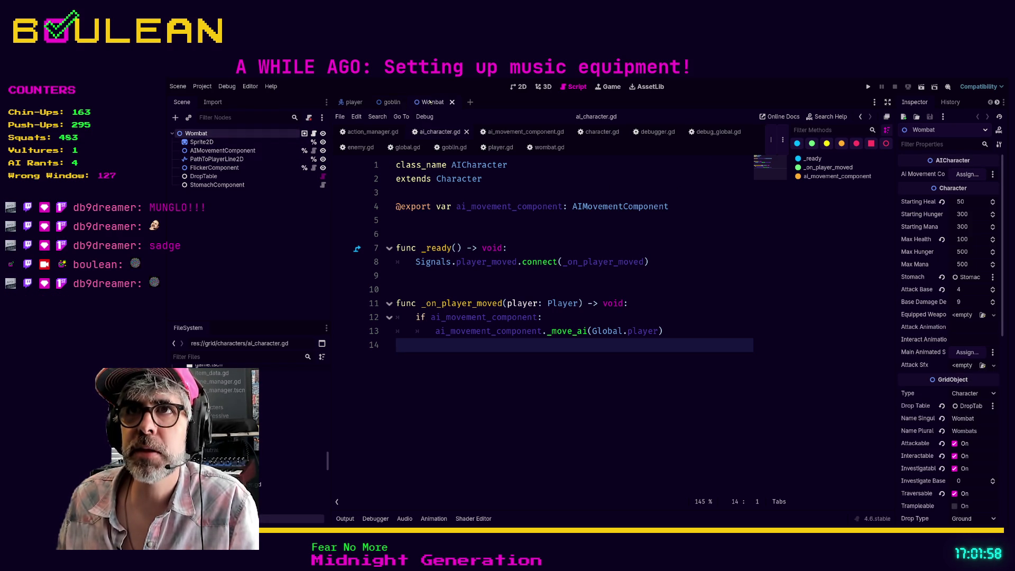
{"action": "left_click", "coordinate": [202, 141]}
{"action": "left_click", "coordinate": [205, 134]}
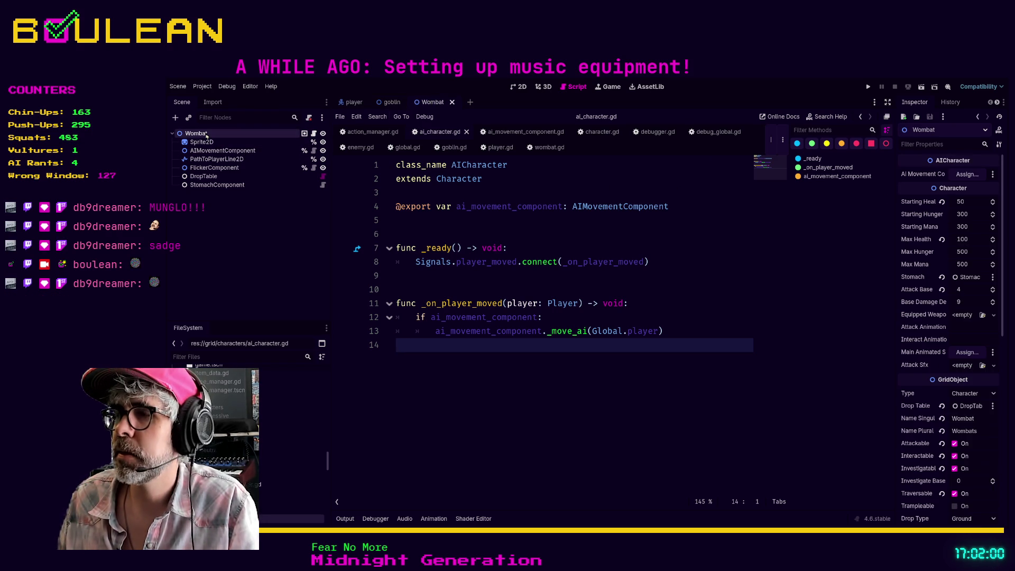
{"action": "left_click", "coordinate": [553, 222]}
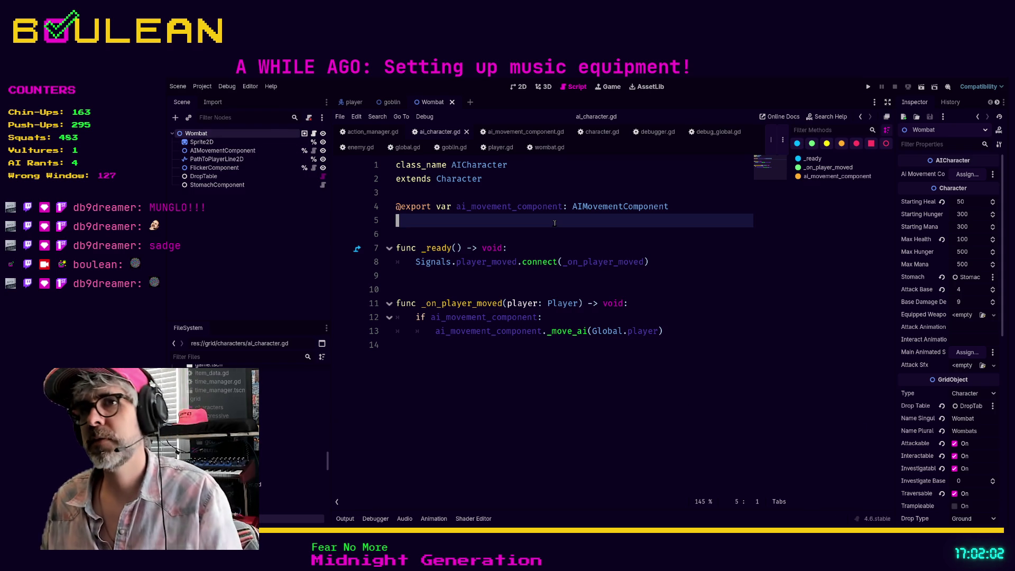
Run the project and watch the Output log fill with _move_ai pathfinding messages
{"action": "key", "text": "F5"}
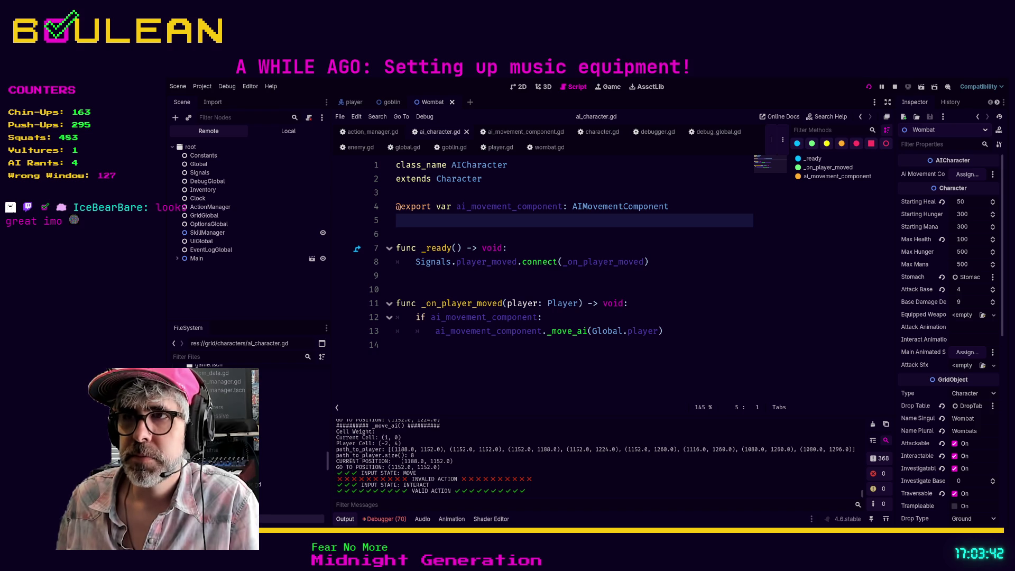
Stop the game, drag AIMovementComponent into the Wombat's Ai Movement Component slot, and save the scene
{"action": "key", "text": "F8"}
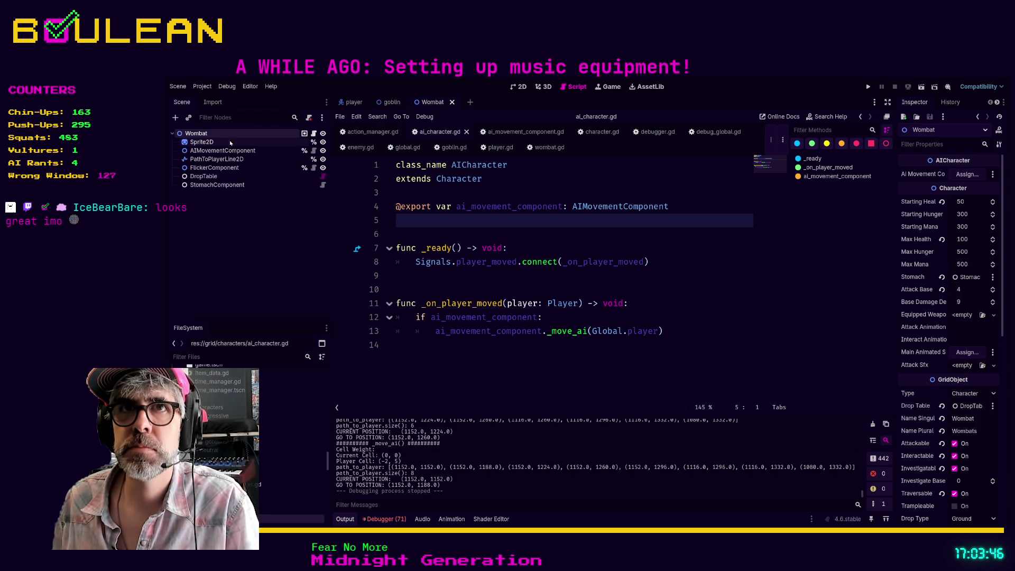
{"action": "left_click", "coordinate": [202, 142]}
{"action": "left_click", "coordinate": [197, 134]}
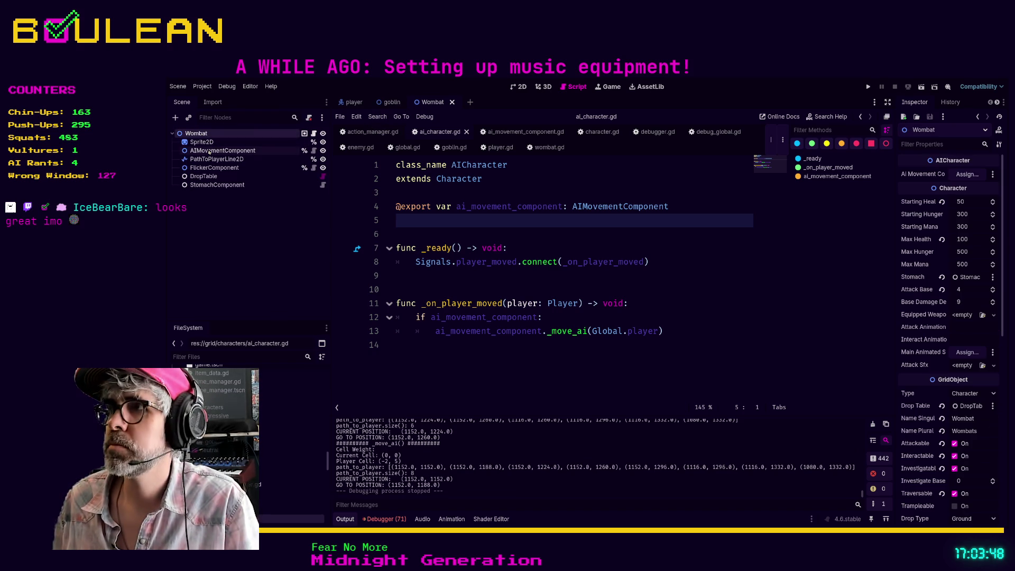
{"action": "left_click_drag", "start_coordinate": [209, 152], "coordinate": [931, 176]}
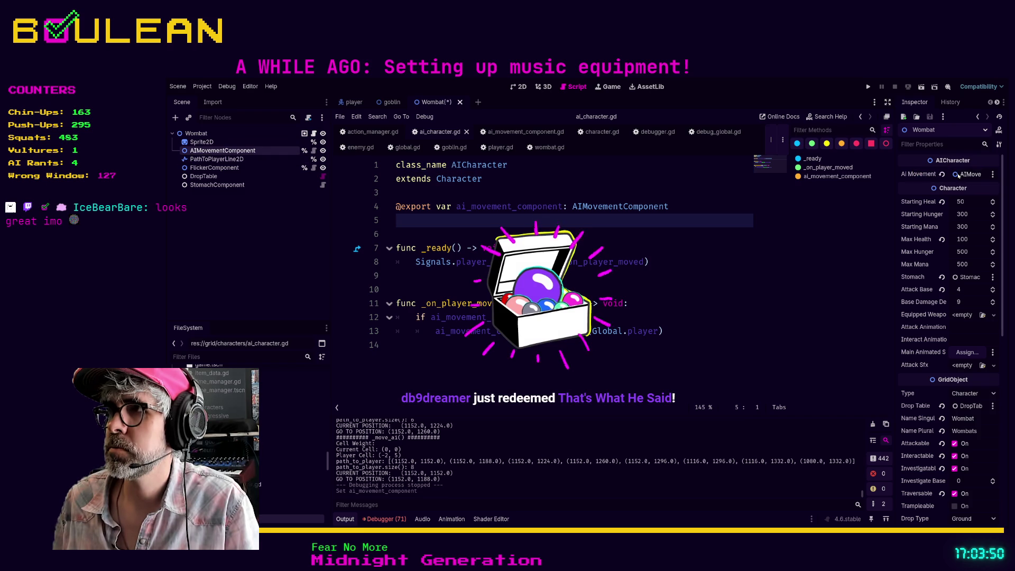
{"action": "left_click", "coordinate": [615, 234]}
{"action": "key", "text": "ctrl+s"}
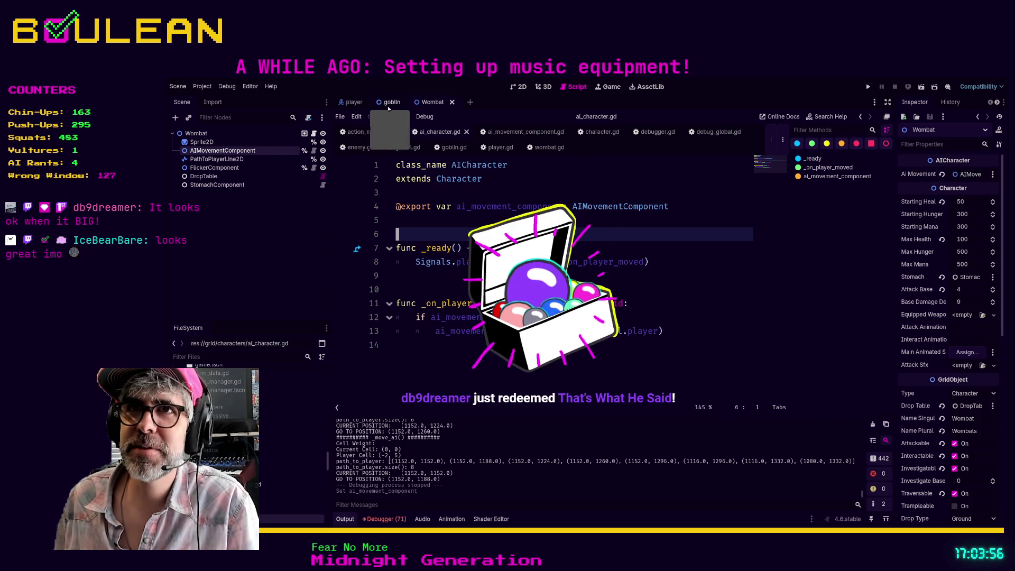
Filter the FileSystem for 'beaver' and open beaver.tscn
{"action": "left_click", "coordinate": [217, 358]}
{"action": "type", "text": "beaver"}
{"action": "double_click", "coordinate": [221, 475]}
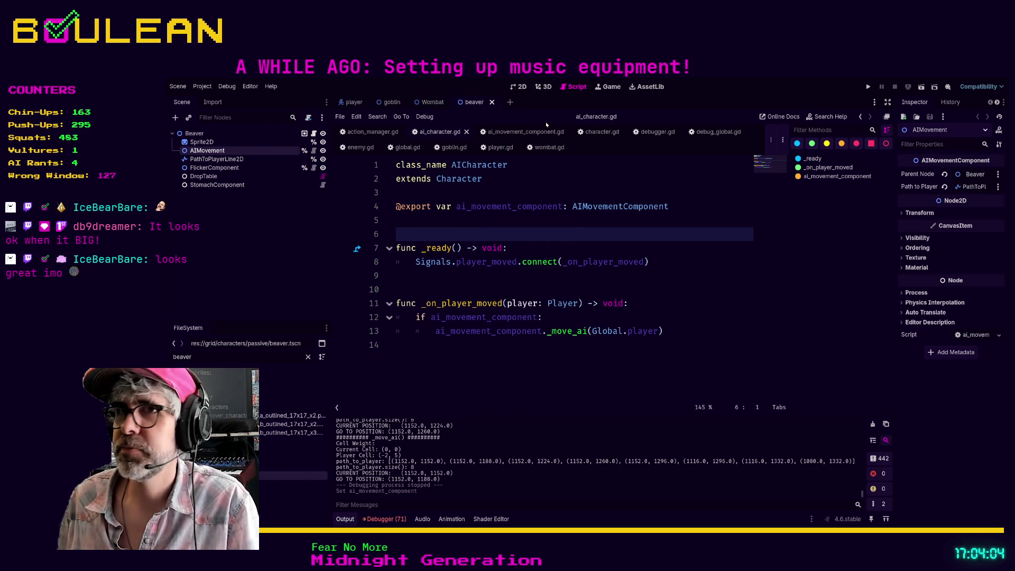
Assign the Beaver's AIMovement node to its AI Movement Component slot and run the game to test
{"action": "left_click", "coordinate": [209, 134]}
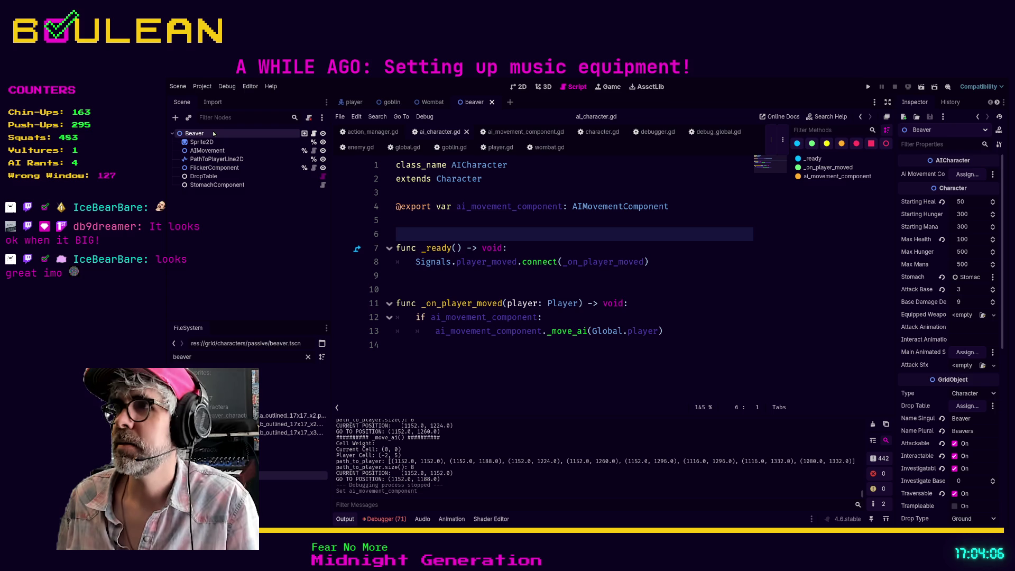
{"action": "mouse_move", "coordinate": [209, 151]}
{"action": "left_mouse_down"}
{"action": "mouse_move", "coordinate": [211, 161]}
{"action": "mouse_move", "coordinate": [893, 198]}
{"action": "mouse_move", "coordinate": [957, 178]}
{"action": "left_mouse_up"}
{"action": "left_click", "coordinate": [696, 247]}
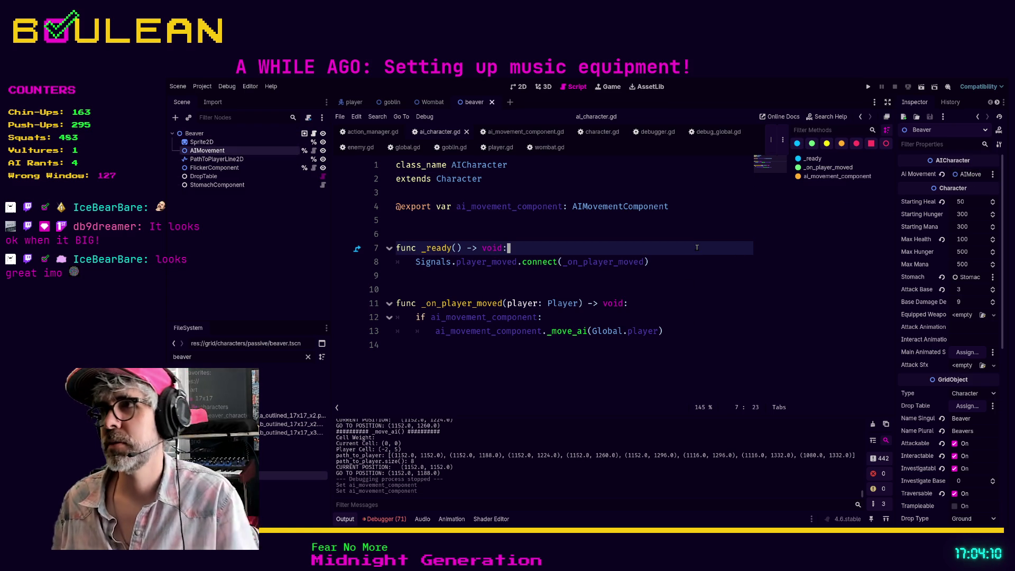
{"action": "key", "text": "F5"}
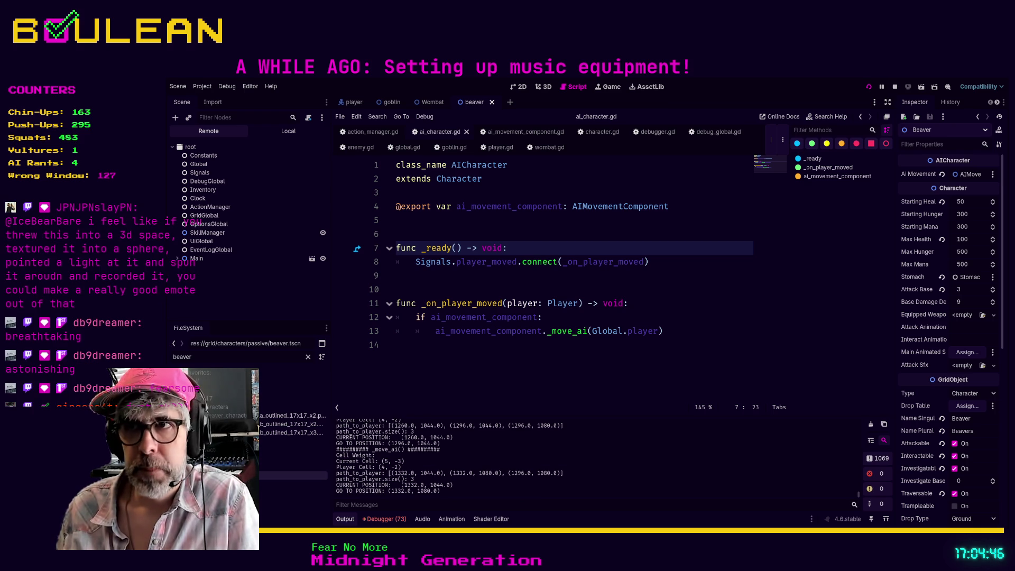
Stop the test run and place the caret below _ready in ai_character.gd
{"action": "key", "text": "F8"}
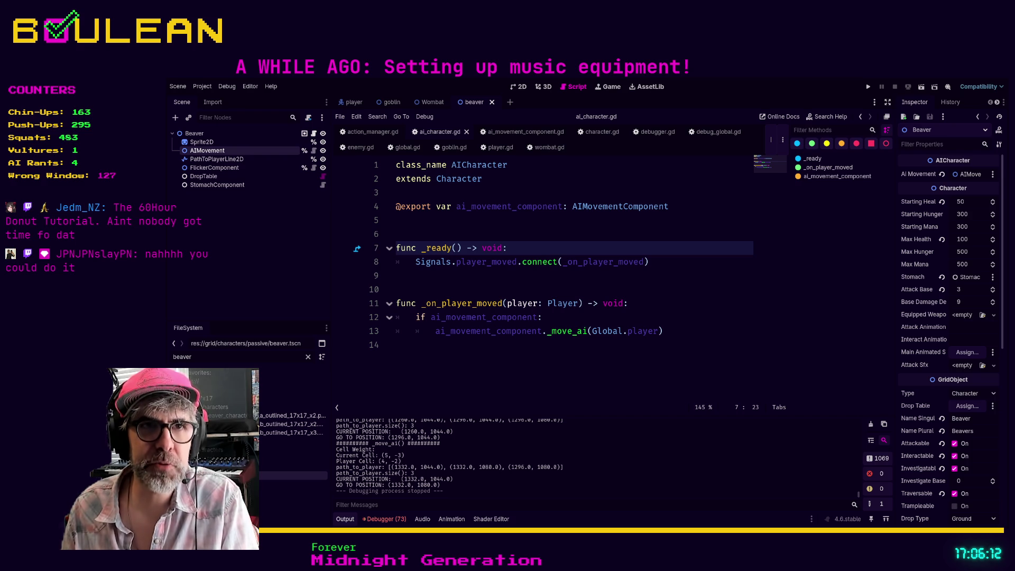
{"action": "left_click", "coordinate": [482, 281]}
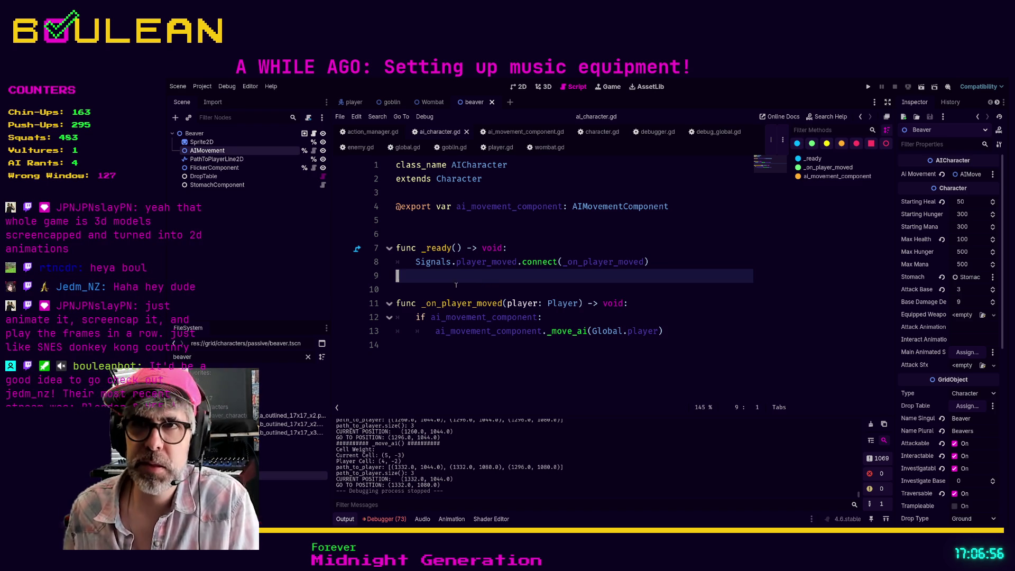
{"action": "left_click", "coordinate": [417, 289]}
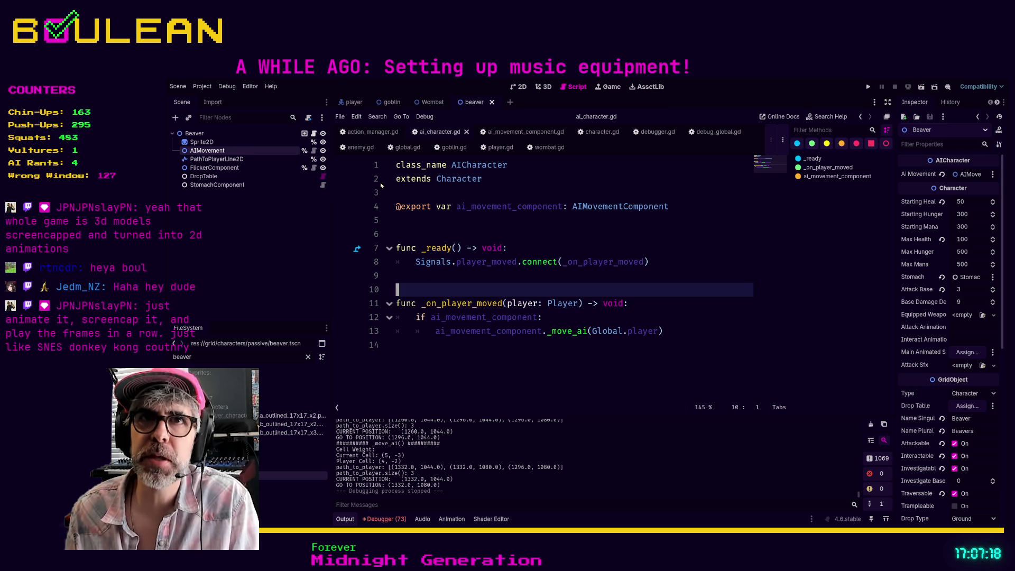
Switch from the Beaver to the Wombat scene and open enemy.gd in the script editor
{"action": "left_click", "coordinate": [204, 135]}
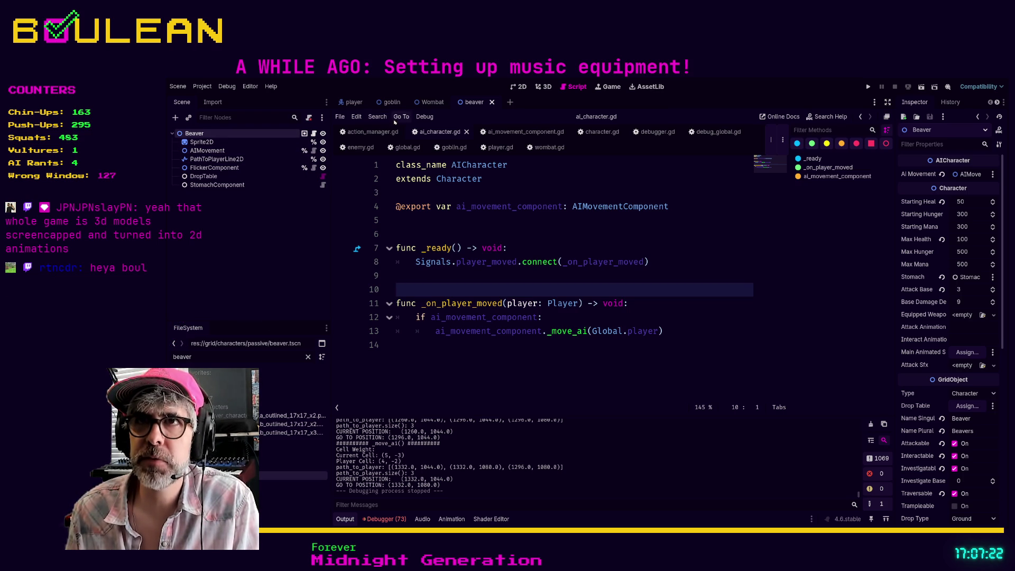
{"action": "left_click", "coordinate": [433, 102]}
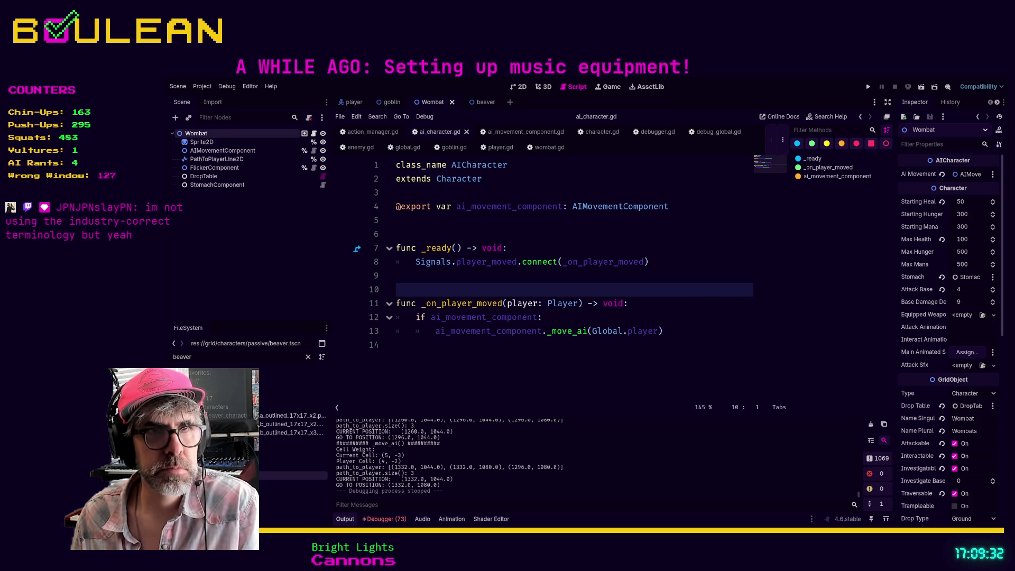
{"action": "left_click", "coordinate": [498, 351]}
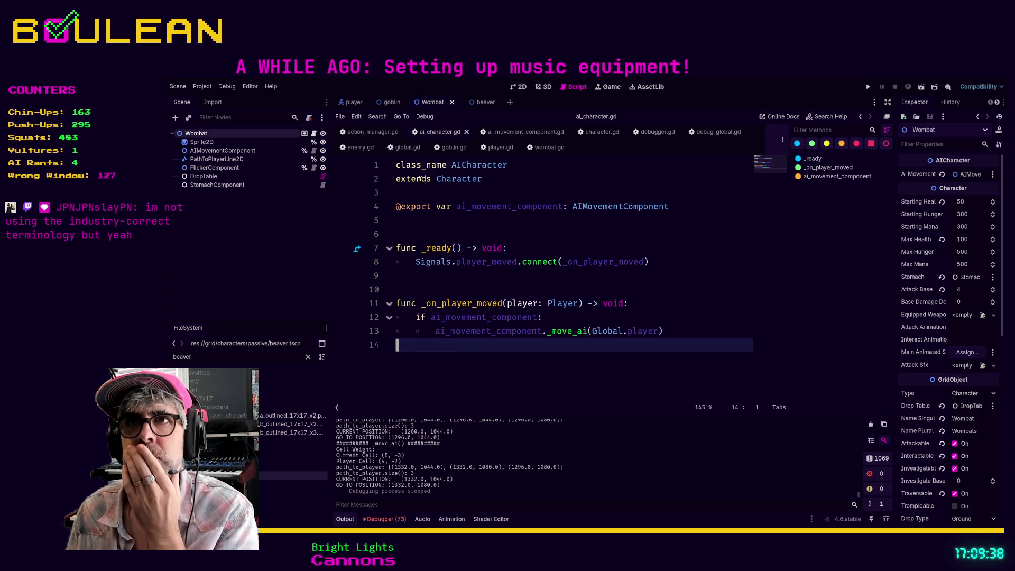
{"action": "left_click", "coordinate": [360, 147]}
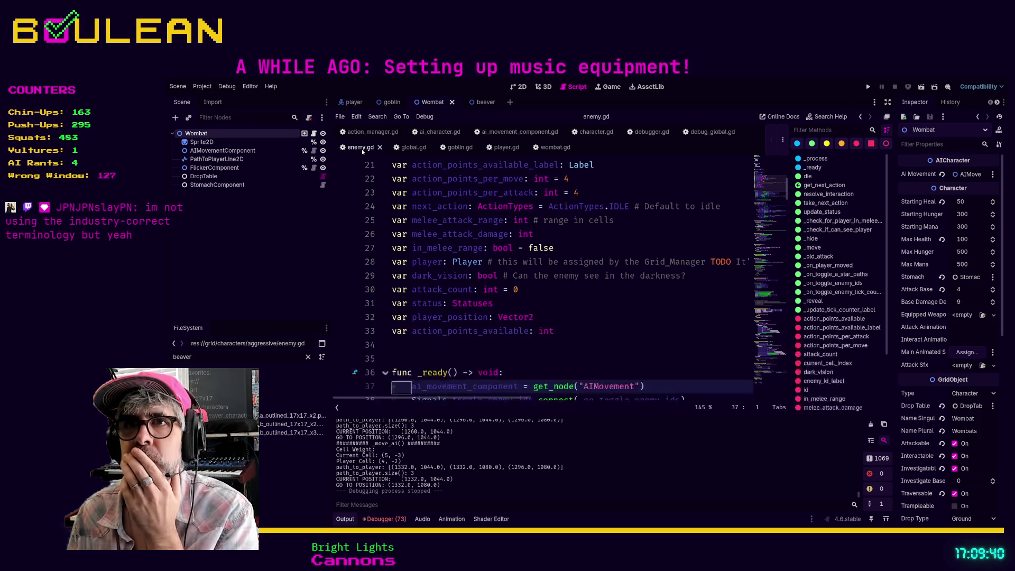
Switch to the goblin scene and search enemy.gd for 'movement'
{"action": "scroll", "coordinate": [489, 288], "scroll_direction": "up", "scroll_amount": 4}
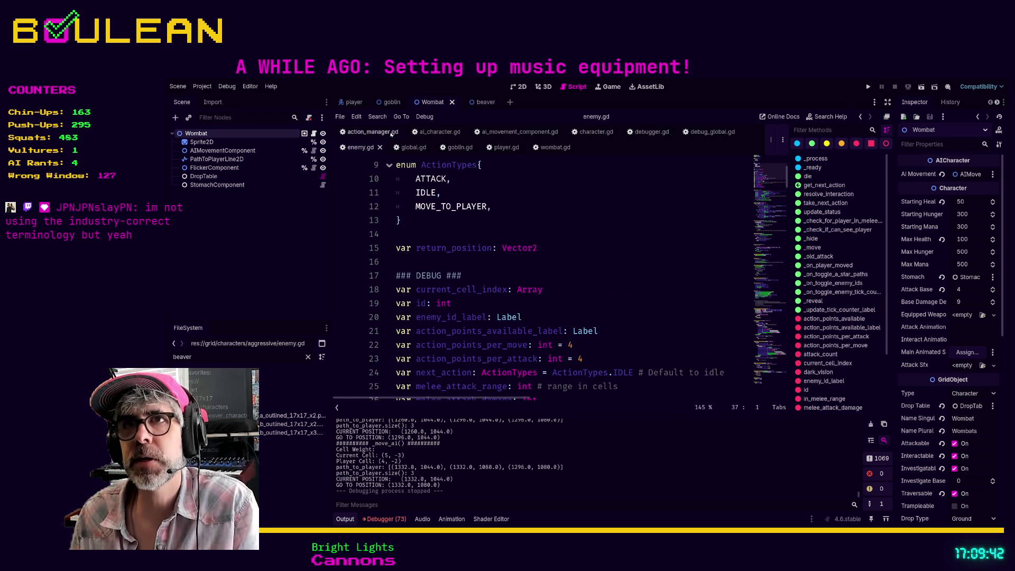
{"action": "left_click", "coordinate": [389, 102]}
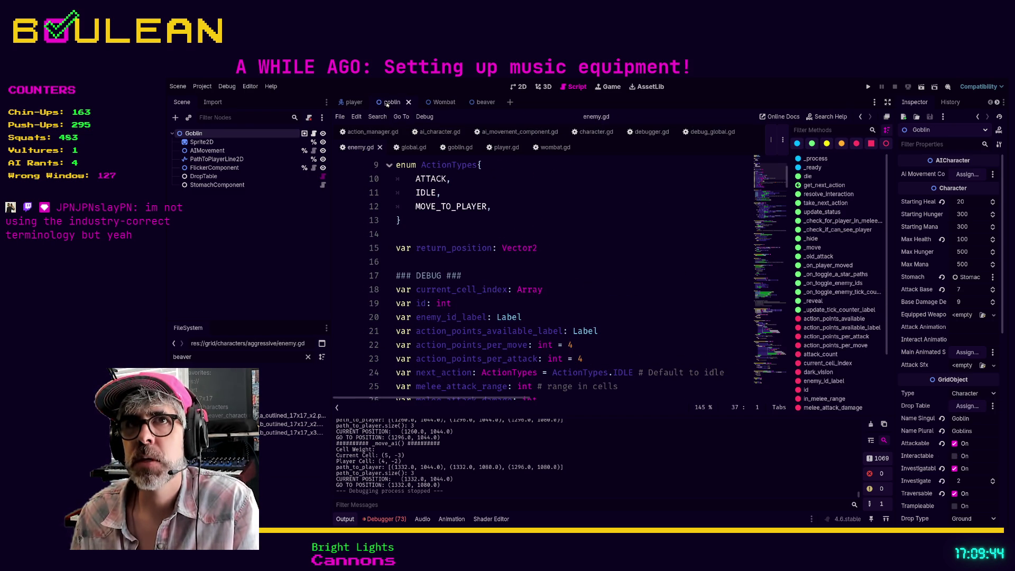
{"action": "left_click", "coordinate": [198, 142]}
{"action": "left_click", "coordinate": [224, 132]}
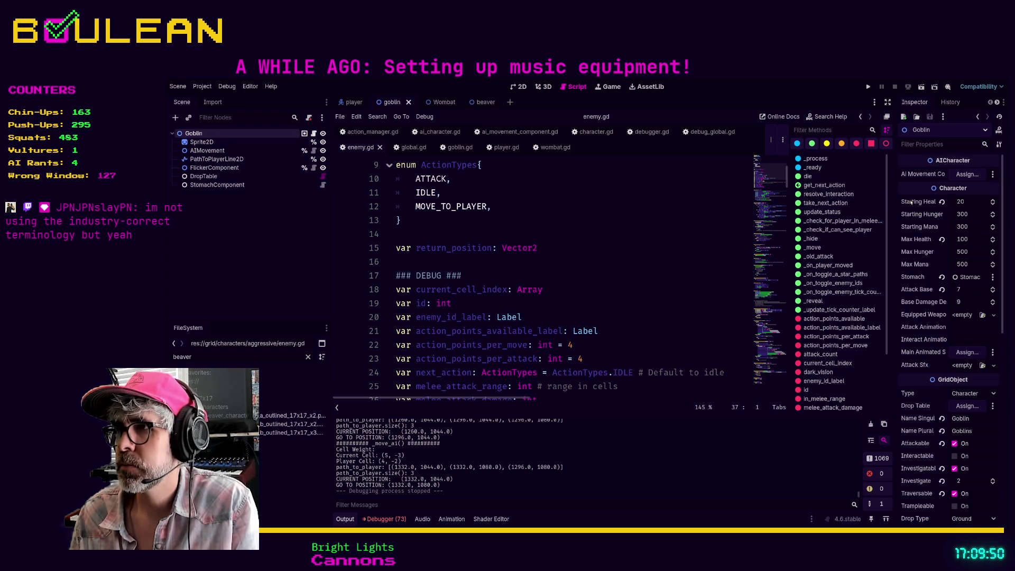
{"action": "left_click", "coordinate": [616, 217]}
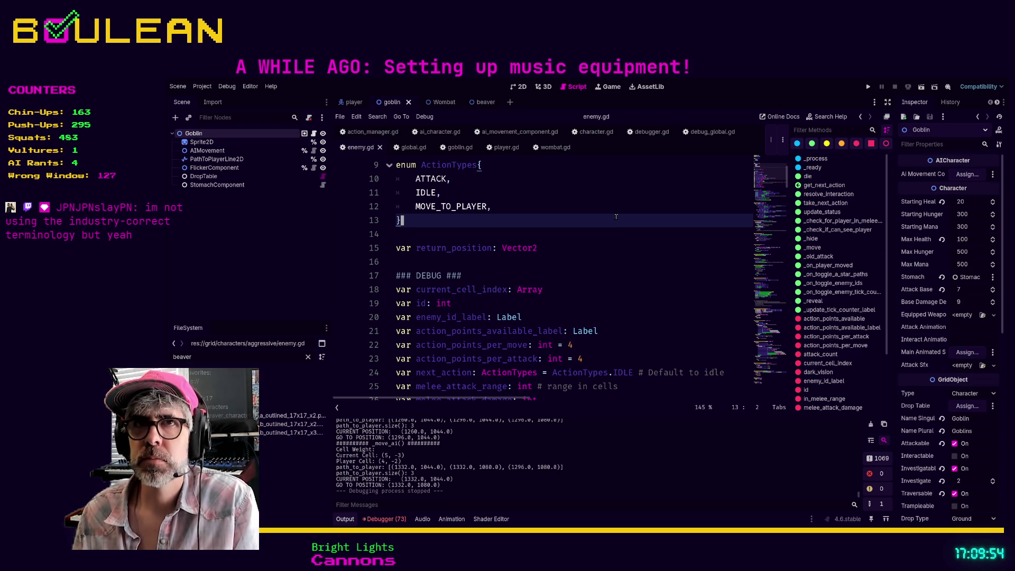
{"action": "key", "text": "ctrl+f"}
{"action": "type", "text": "movement"}
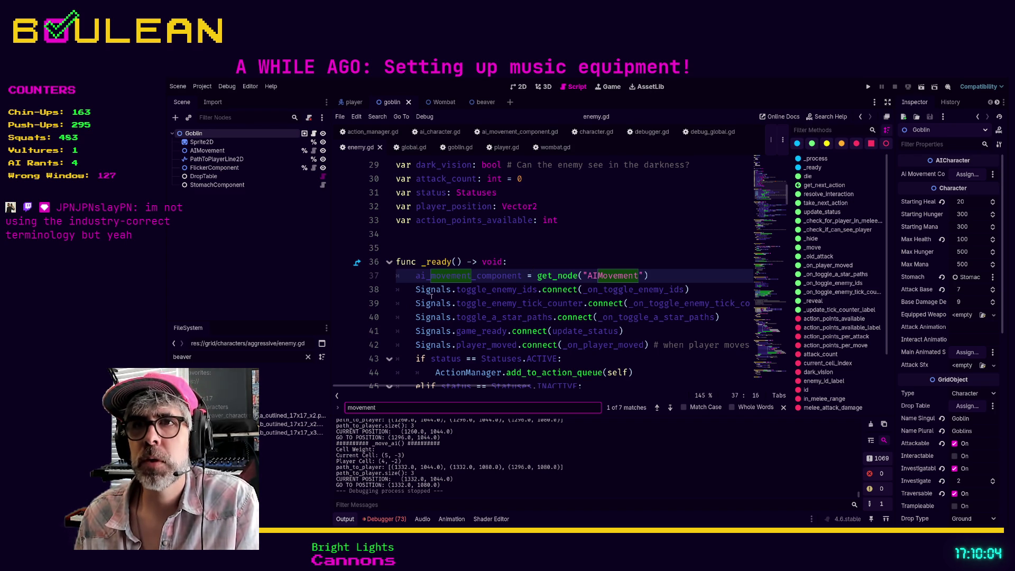
Comment out the ai_movement_component get_node line in _ready and run, hitting a Nil '_move_ai' error
{"action": "left_click", "coordinate": [410, 272]}
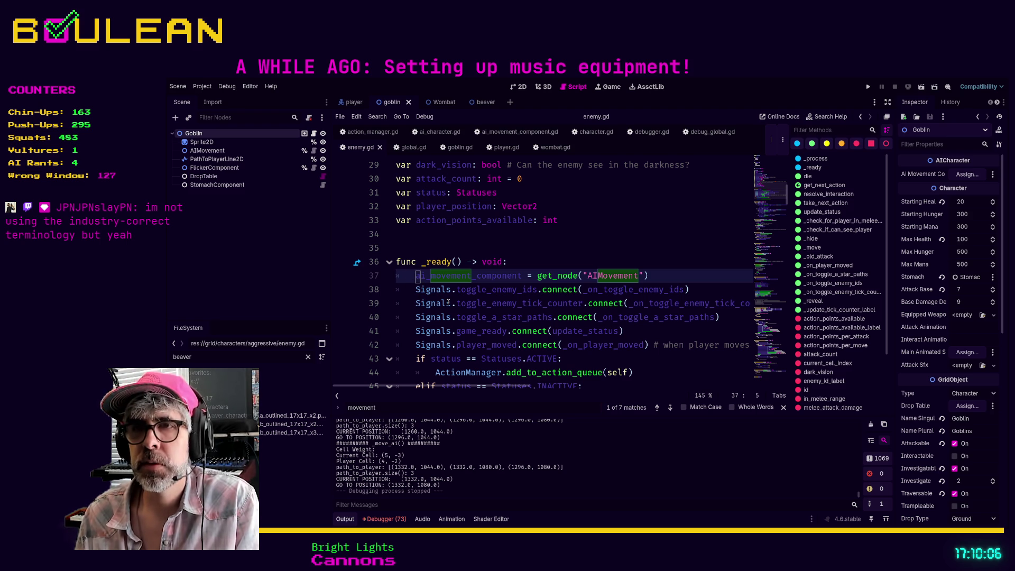
{"action": "key", "text": "ctrl"}
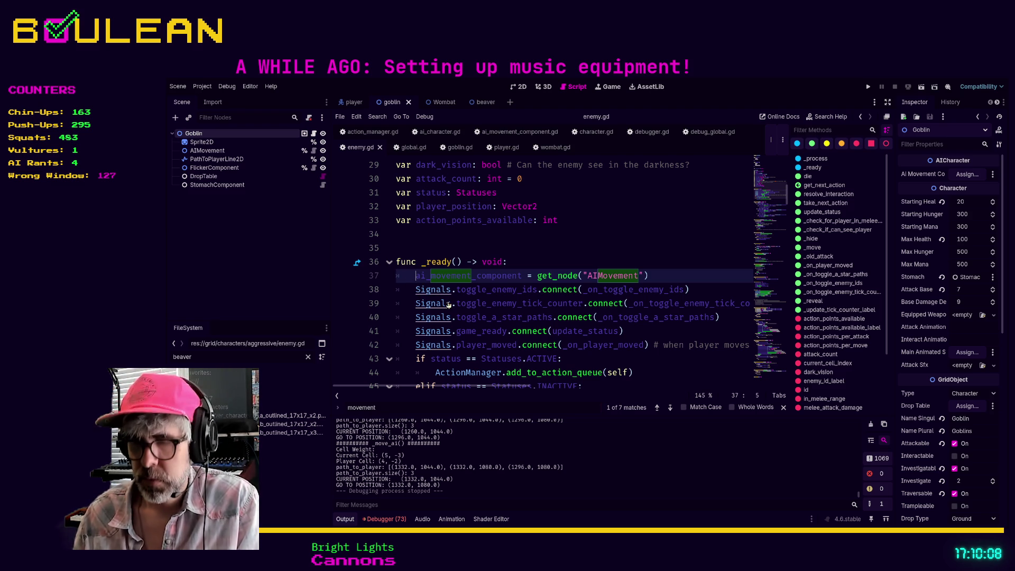
{"action": "type", "text": "#"}
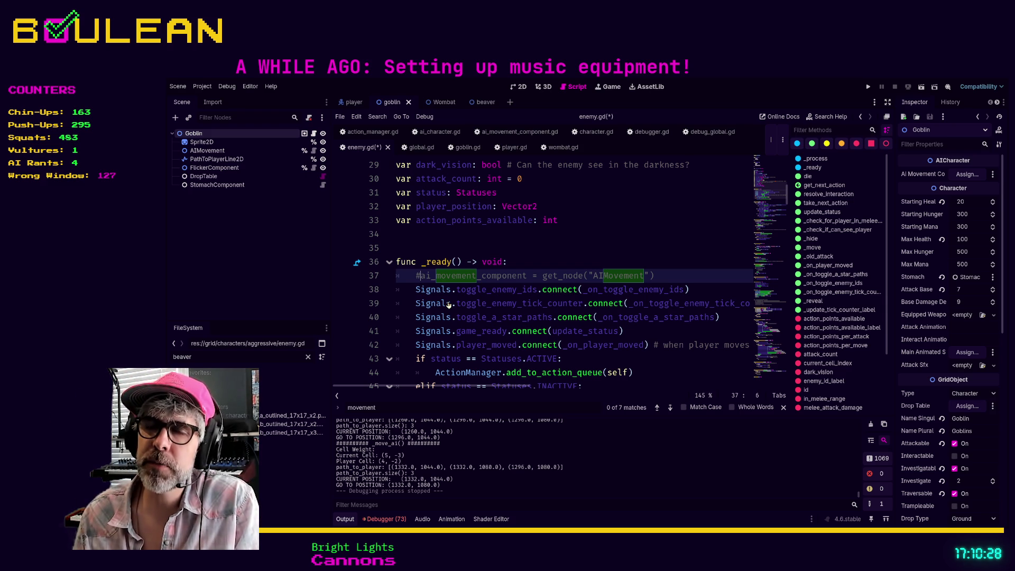
{"action": "key", "text": "F5"}
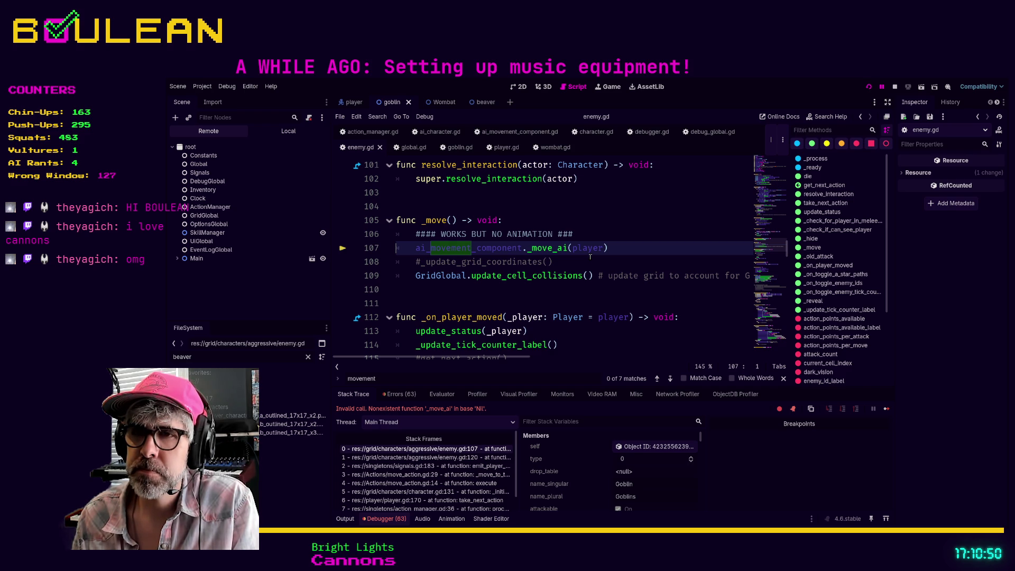
Stop the halted debug session with the toolbar Stop button
{"action": "left_click", "coordinate": [590, 257]}
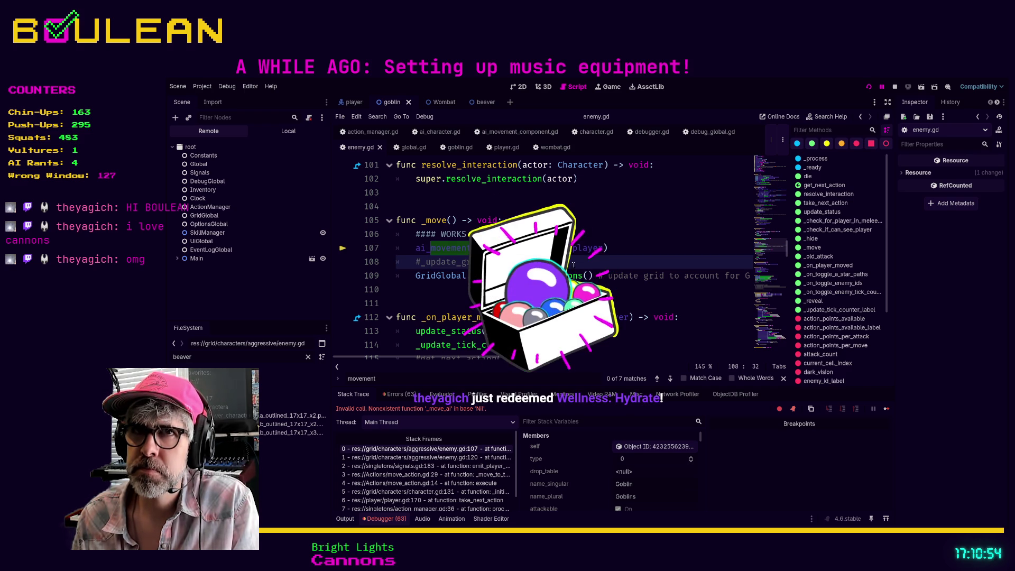
{"action": "left_click", "coordinate": [894, 86]}
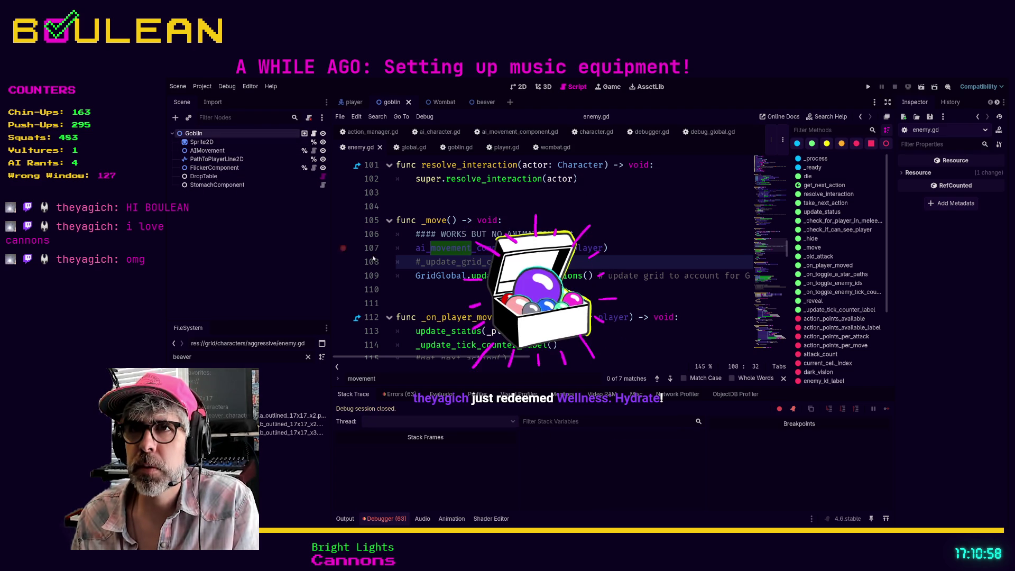
{"action": "left_click", "coordinate": [436, 292]}
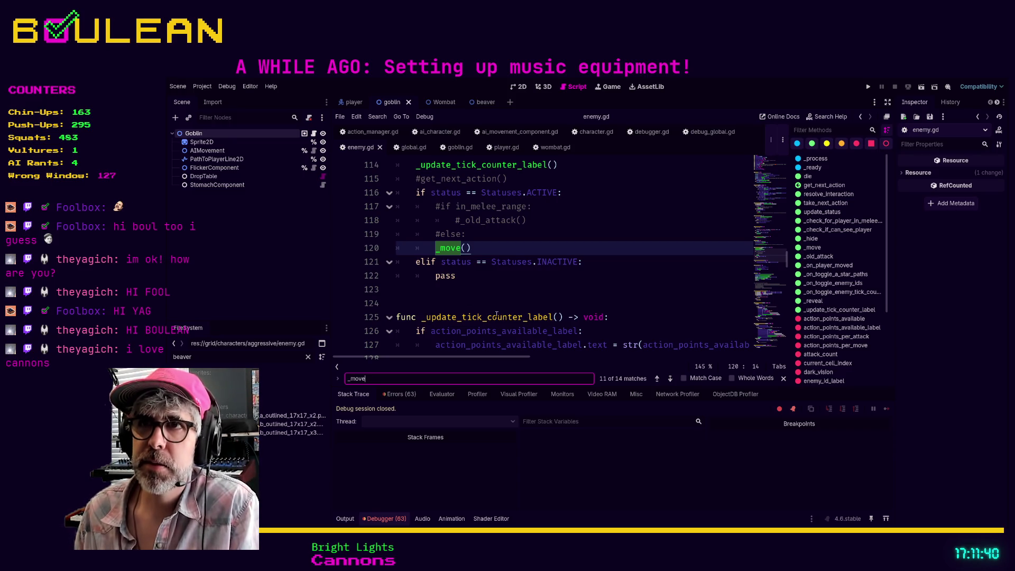
{"action": "scroll", "coordinate": [540, 273], "scroll_direction": "up", "scroll_amount": 4}
{"action": "scroll", "coordinate": [540, 273], "scroll_direction": "down", "scroll_amount": 3}
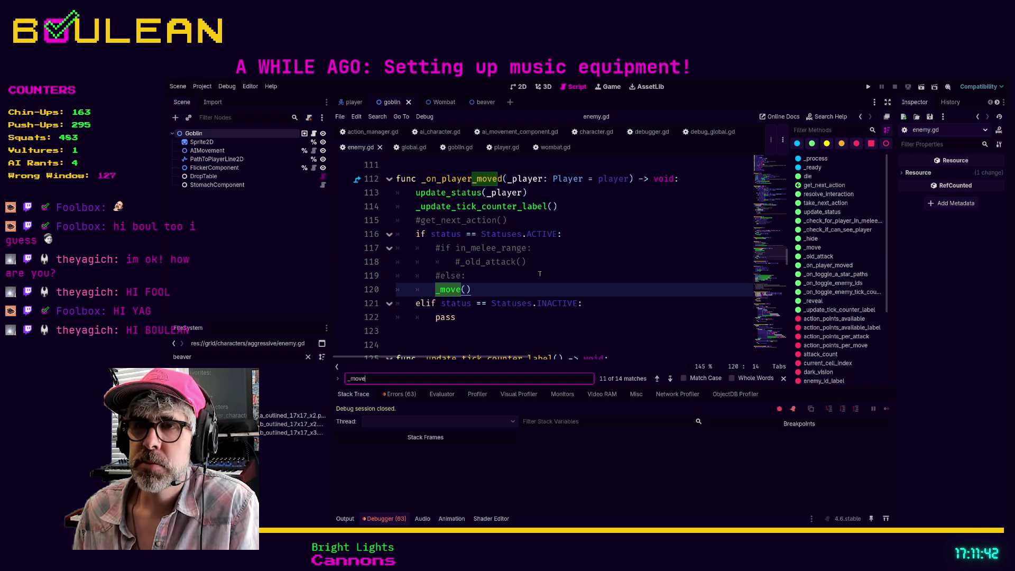
{"action": "left_click", "coordinate": [491, 287]}
{"action": "scroll", "coordinate": [561, 266], "scroll_direction": "up", "scroll_amount": 3}
{"action": "scroll", "coordinate": [561, 267], "scroll_direction": "up", "scroll_amount": 15}
{"action": "scroll", "coordinate": [561, 267], "scroll_direction": "up", "scroll_amount": 8}
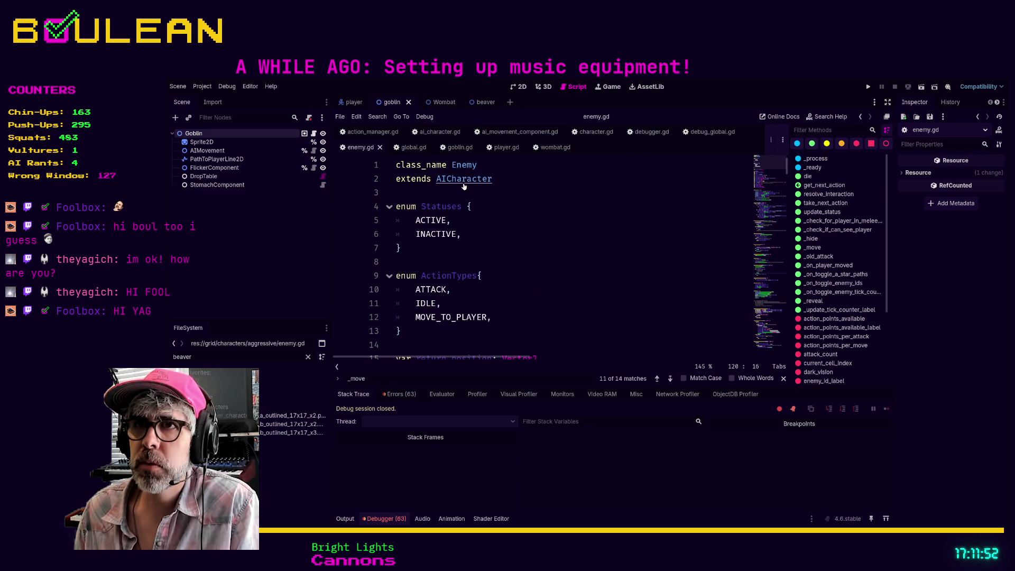
{"action": "left_click", "coordinate": [463, 180], "text": "ctrl"}
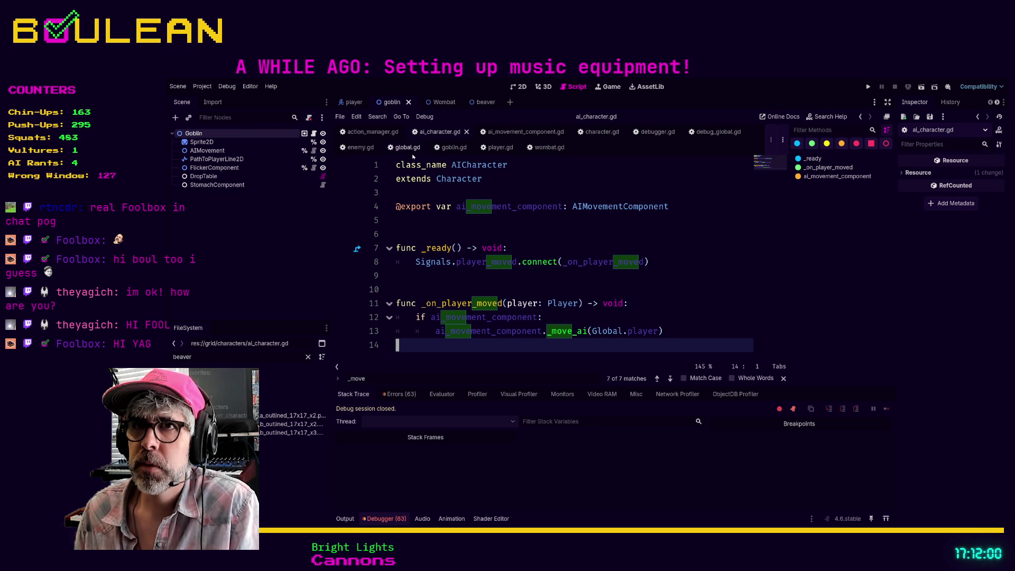
{"action": "left_click", "coordinate": [361, 147]}
{"action": "left_click", "coordinate": [567, 250]}
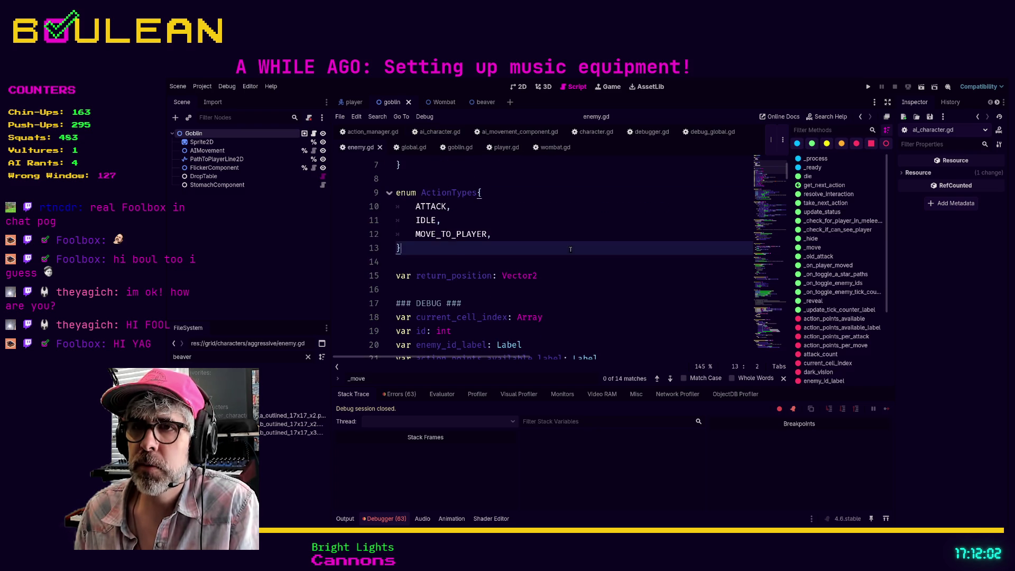
{"action": "scroll", "coordinate": [568, 250], "scroll_direction": "down", "scroll_amount": 7}
{"action": "scroll", "coordinate": [581, 247], "scroll_direction": "down", "scroll_amount": 6}
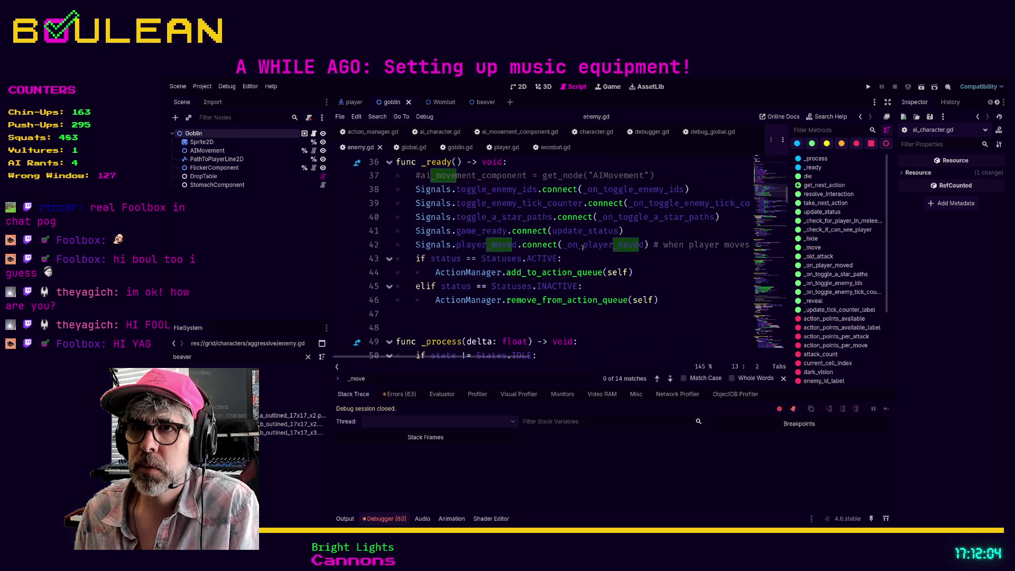
{"action": "scroll", "coordinate": [582, 247], "scroll_direction": "down", "scroll_amount": 12}
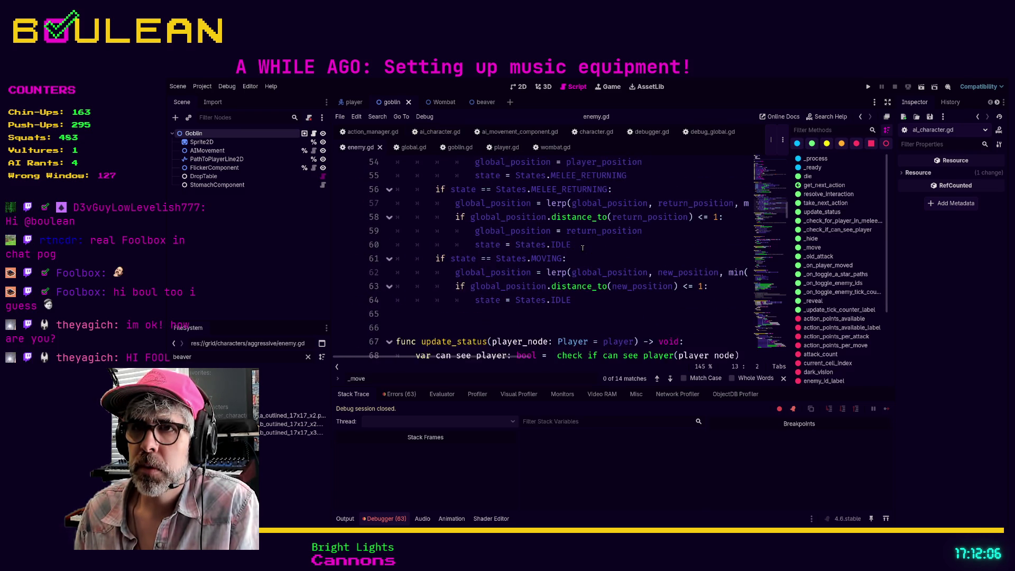
{"action": "scroll", "coordinate": [583, 247], "scroll_direction": "down", "scroll_amount": 6}
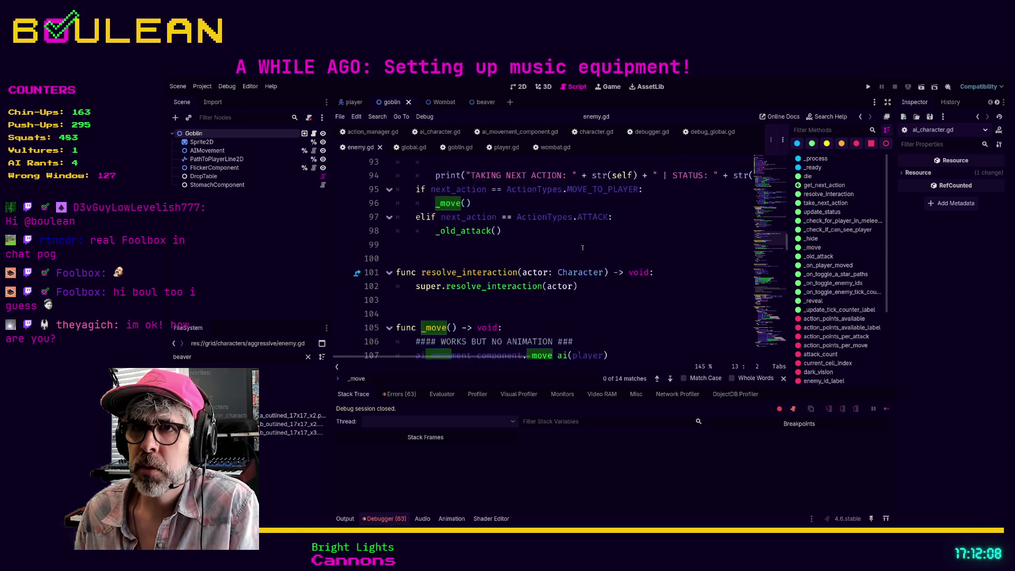
{"action": "left_click_drag", "start_coordinate": [579, 258], "coordinate": [581, 246]}
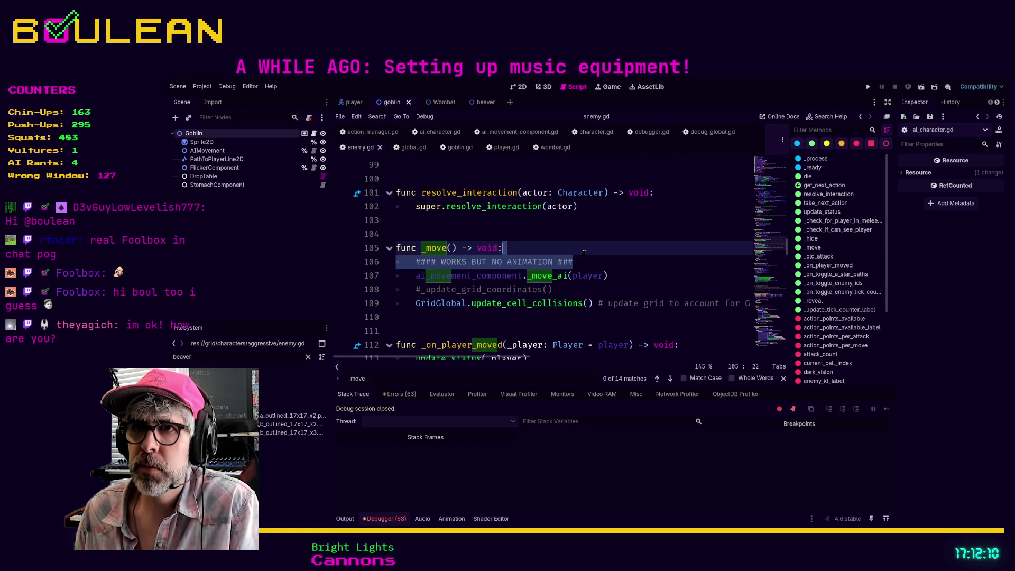
{"action": "scroll", "coordinate": [587, 256], "scroll_direction": "down", "scroll_amount": 2}
{"action": "scroll", "coordinate": [586, 255], "scroll_direction": "down", "scroll_amount": 1}
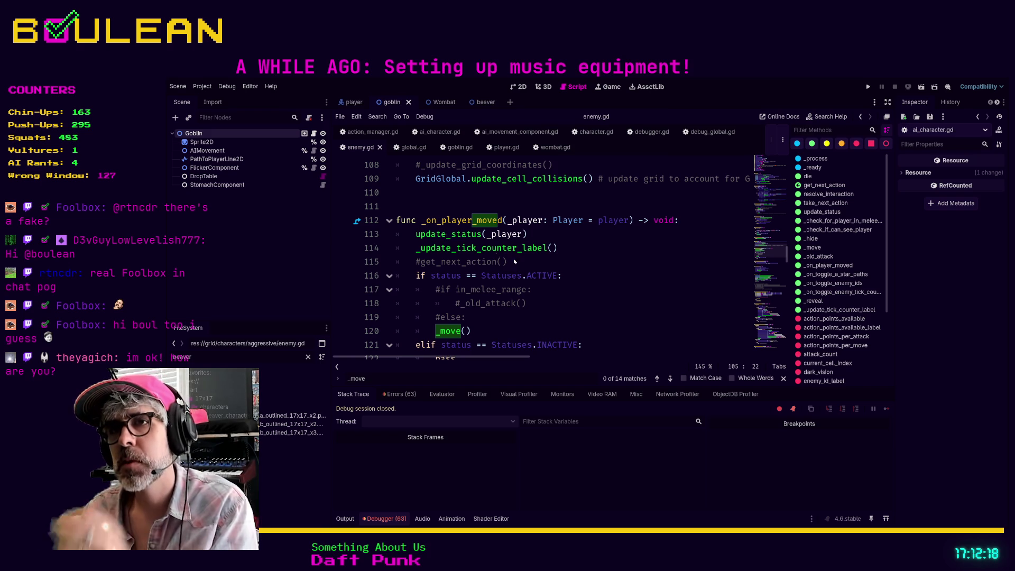
{"action": "left_click", "coordinate": [507, 328]}
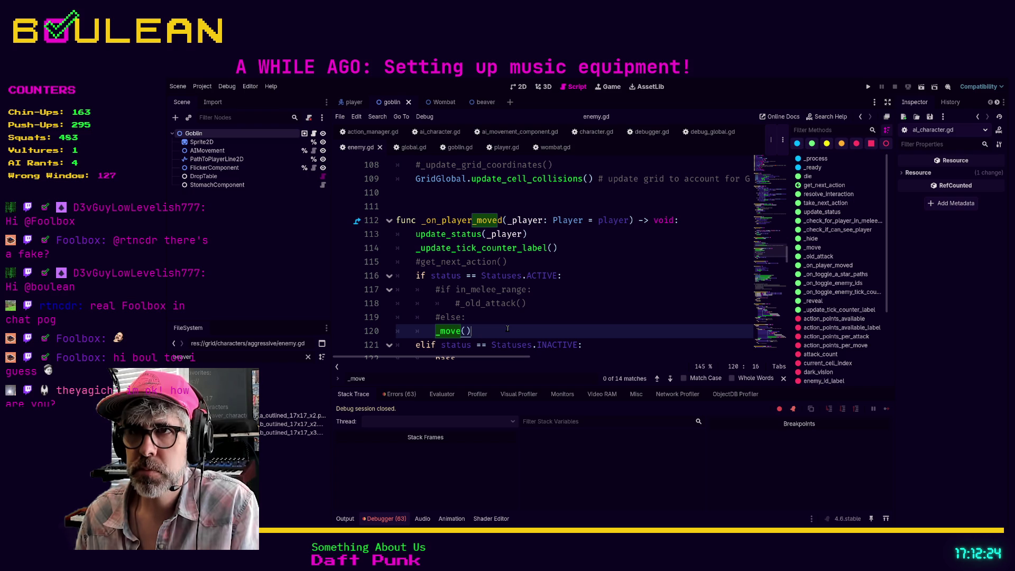
Comment out the _move() call, the status ACTIVE check, and the elif/pass lines, then save enemy.gd
{"action": "key", "text": "ctrl+k"}
{"action": "key", "text": "Up"}
{"action": "key", "text": "Up"}
{"action": "key", "text": "Up"}
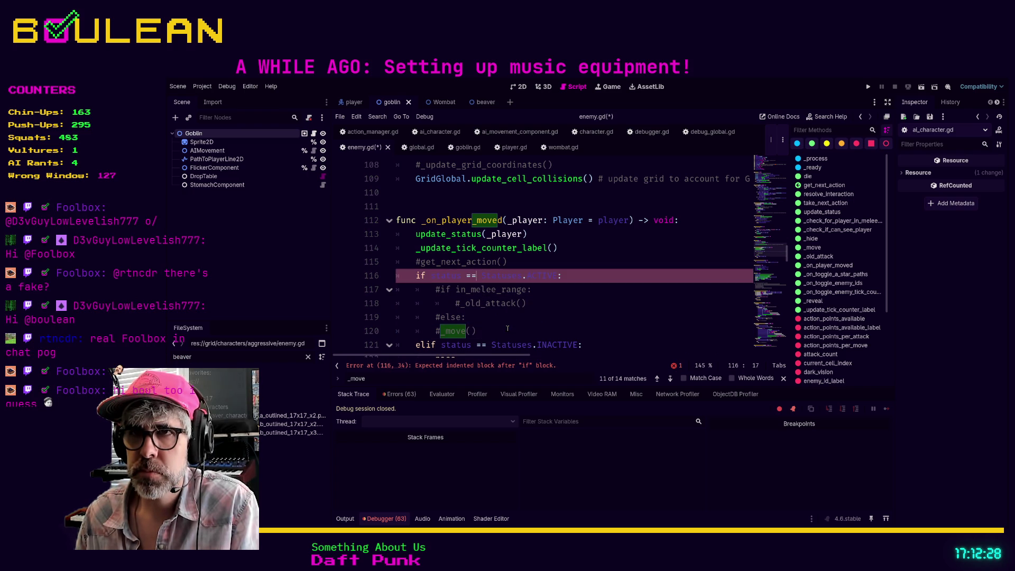
{"action": "key", "text": "ctrl+k"}
{"action": "key", "text": "Down"}
{"action": "key", "text": "Down"}
{"action": "key", "text": "Down"}
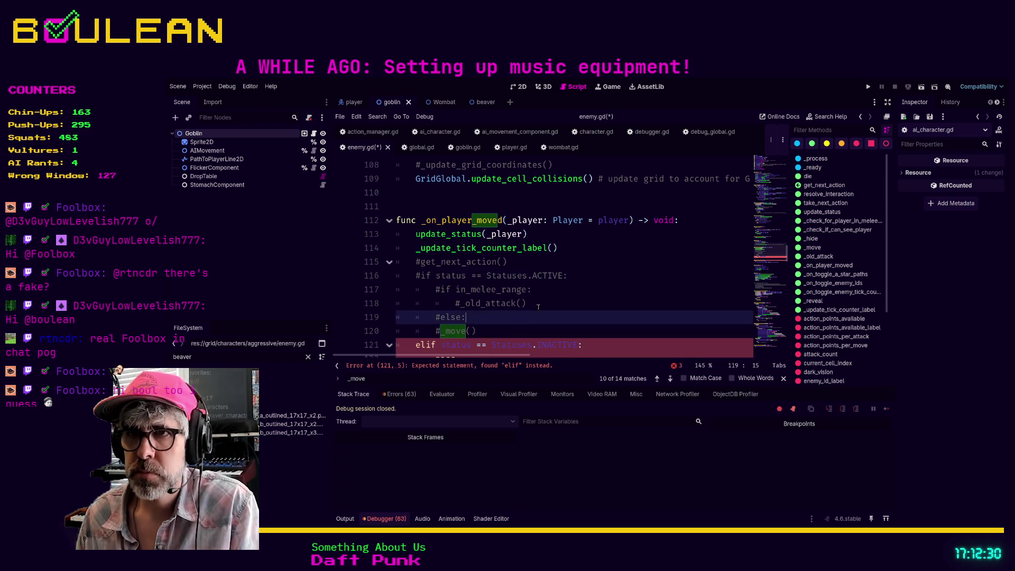
{"action": "scroll", "coordinate": [546, 302], "scroll_direction": "down", "scroll_amount": 2}
{"action": "left_click_drag", "start_coordinate": [457, 275], "coordinate": [396, 262]}
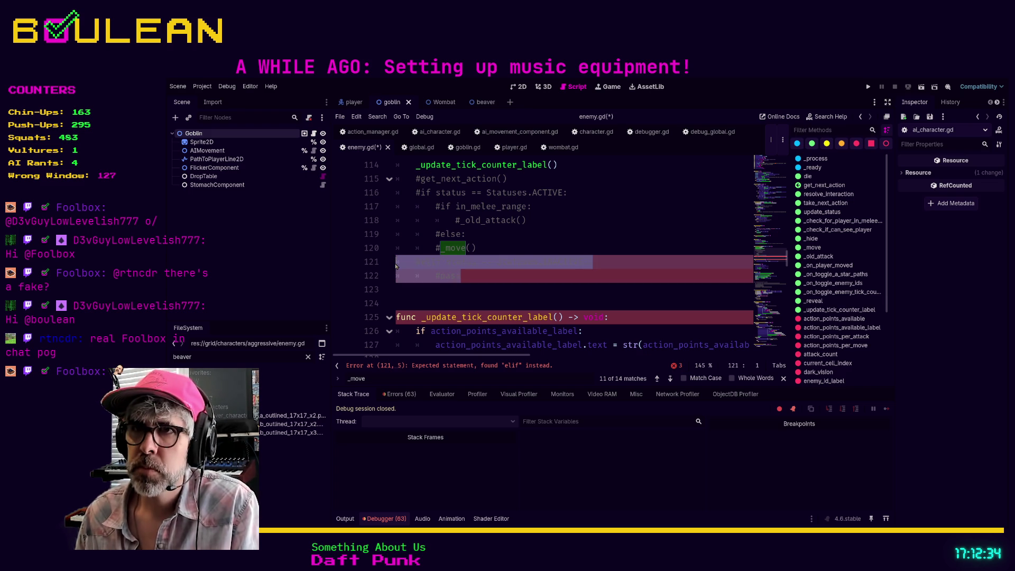
{"action": "key", "text": "ctrl+k"}
{"action": "left_click", "coordinate": [557, 234]}
{"action": "scroll", "coordinate": [557, 259], "scroll_direction": "down", "scroll_amount": 1}
{"action": "scroll", "coordinate": [557, 259], "scroll_direction": "up", "scroll_amount": 2}
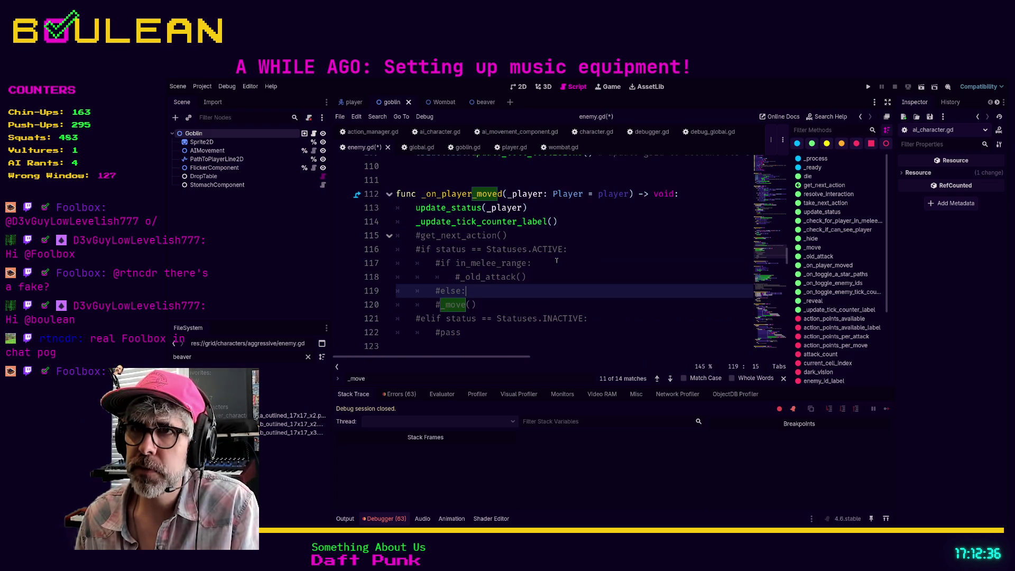
{"action": "key", "text": "ctrl+s"}
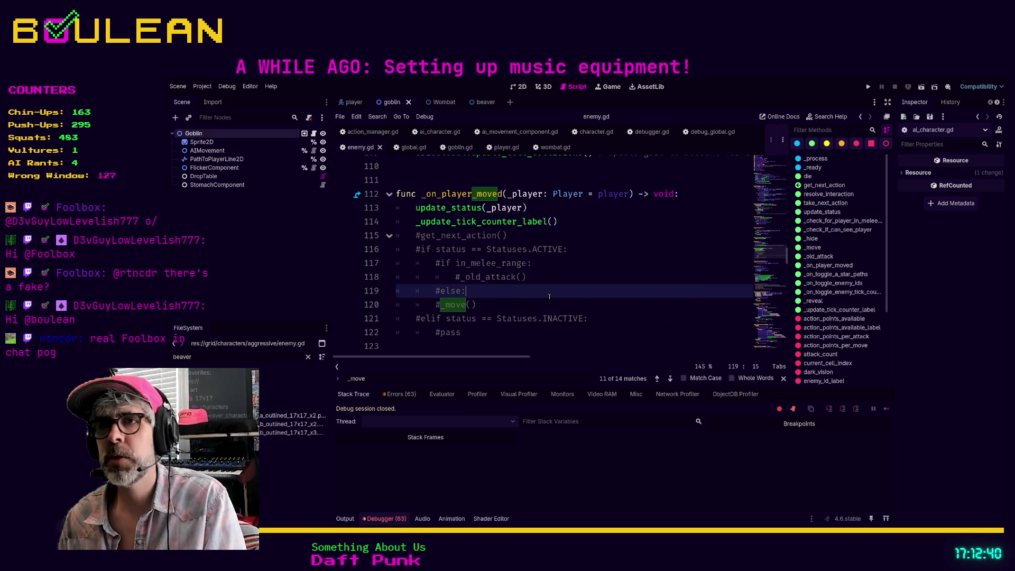
Comment out the _on_player_moved header and its two update calls, then scroll up to _ready
{"action": "left_click_drag", "start_coordinate": [573, 222], "coordinate": [380, 212]}
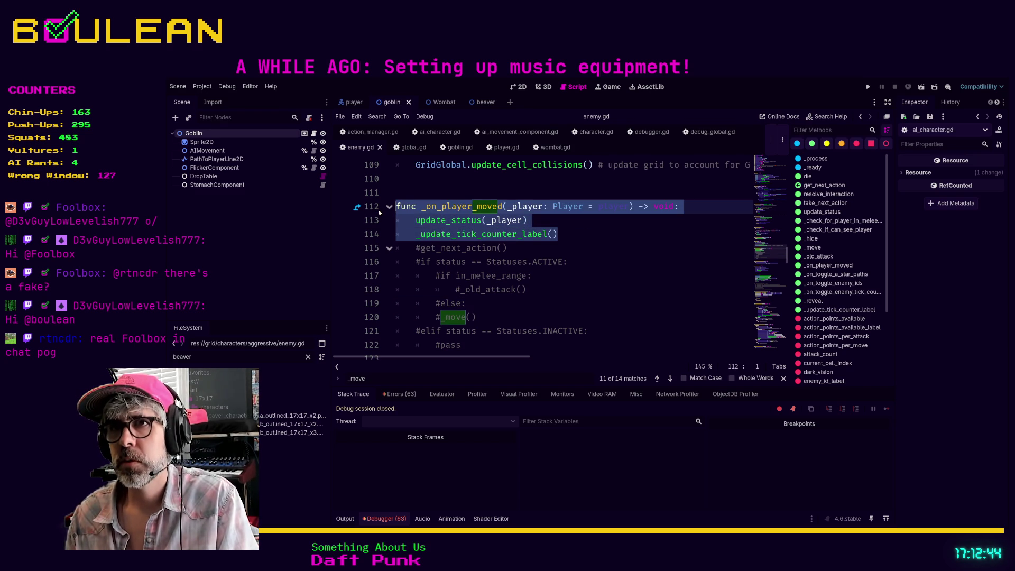
{"action": "key", "text": "ctrl+k"}
{"action": "left_click", "coordinate": [614, 263]}
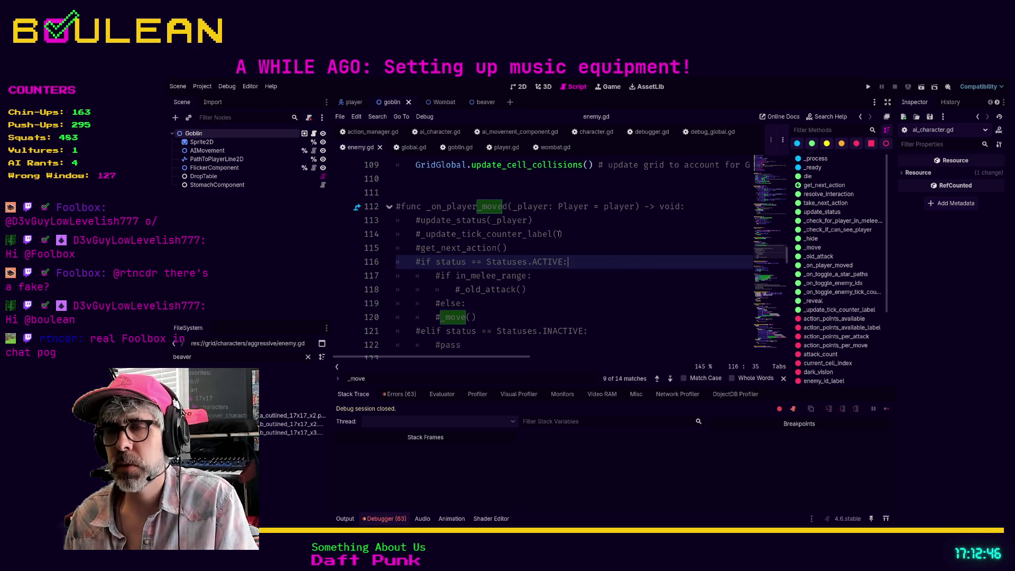
{"action": "scroll", "coordinate": [613, 270], "scroll_direction": "up", "scroll_amount": 1}
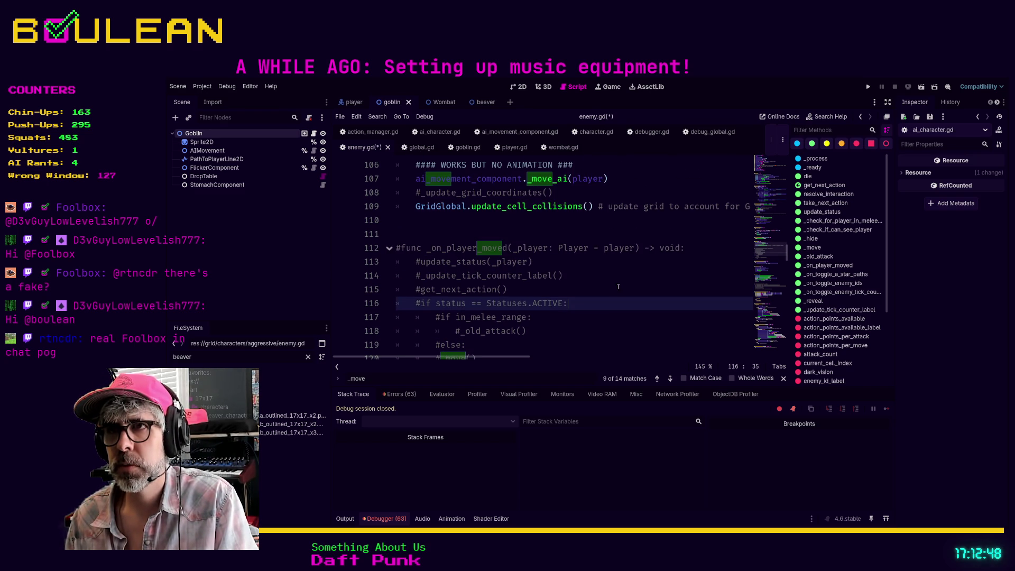
{"action": "scroll", "coordinate": [618, 294], "scroll_direction": "up", "scroll_amount": 15}
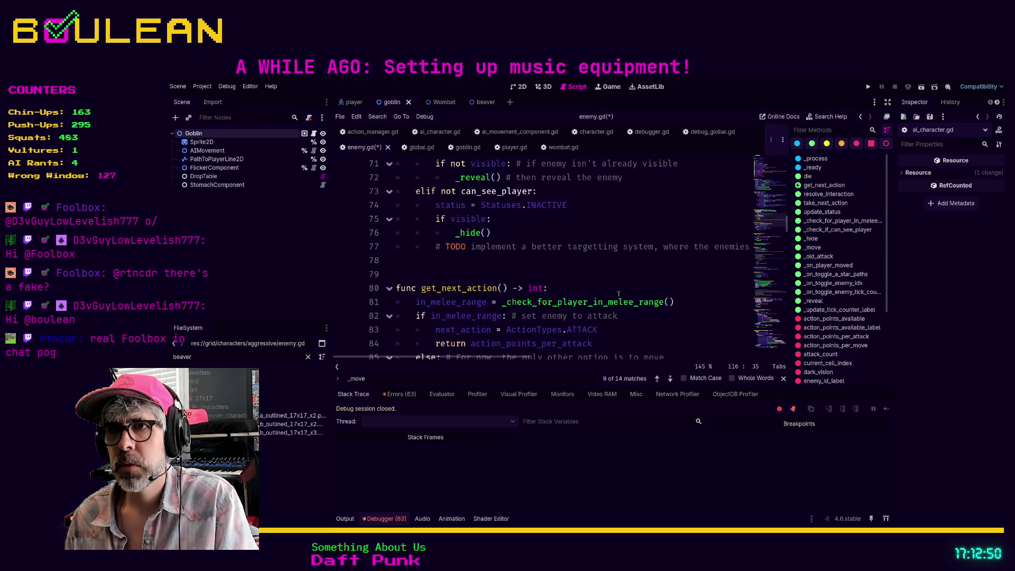
{"action": "scroll", "coordinate": [607, 302], "scroll_direction": "up", "scroll_amount": 8}
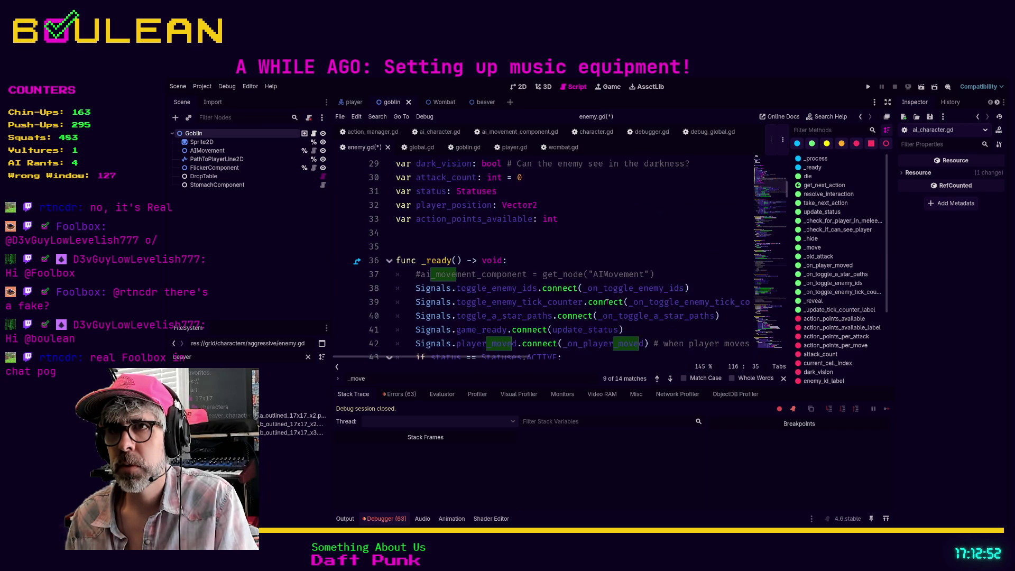
{"action": "scroll", "coordinate": [607, 301], "scroll_direction": "down", "scroll_amount": 2}
{"action": "scroll", "coordinate": [495, 202], "scroll_direction": "up", "scroll_amount": 1}
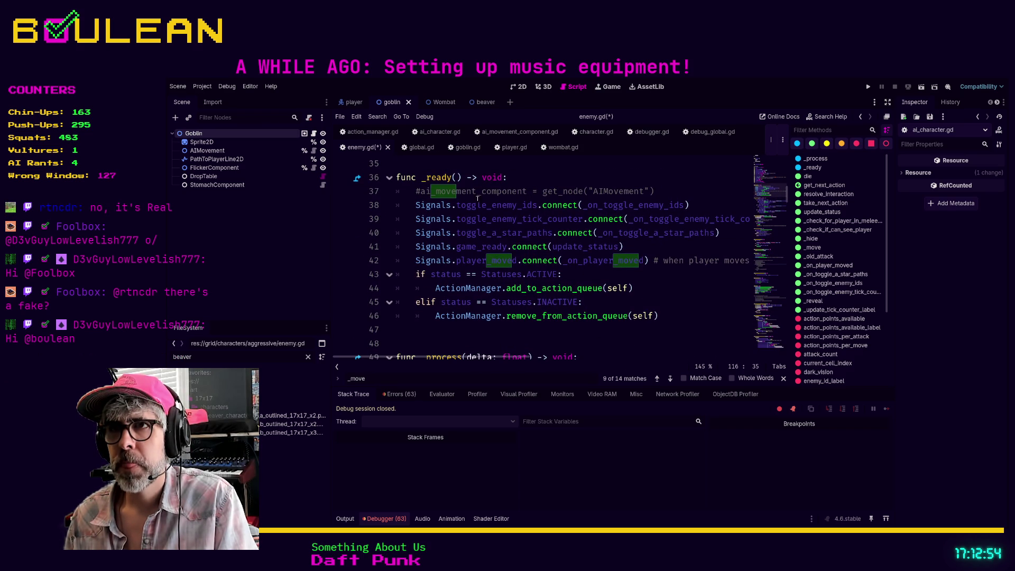
Comment out the player_moved signal connection on line 42 and save enemy.gd
{"action": "left_click", "coordinate": [564, 263]}
{"action": "key", "text": "ctrl+k"}
{"action": "key", "text": "ctrl+s"}
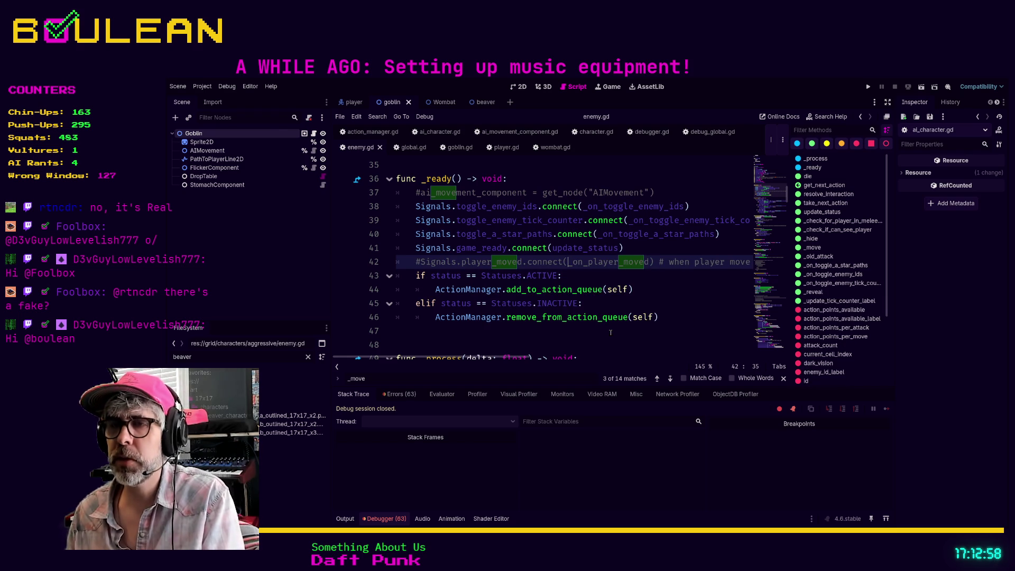
Run the game to test enemy movement, stop it, and open ai_character.gd
{"action": "key", "text": "F5"}
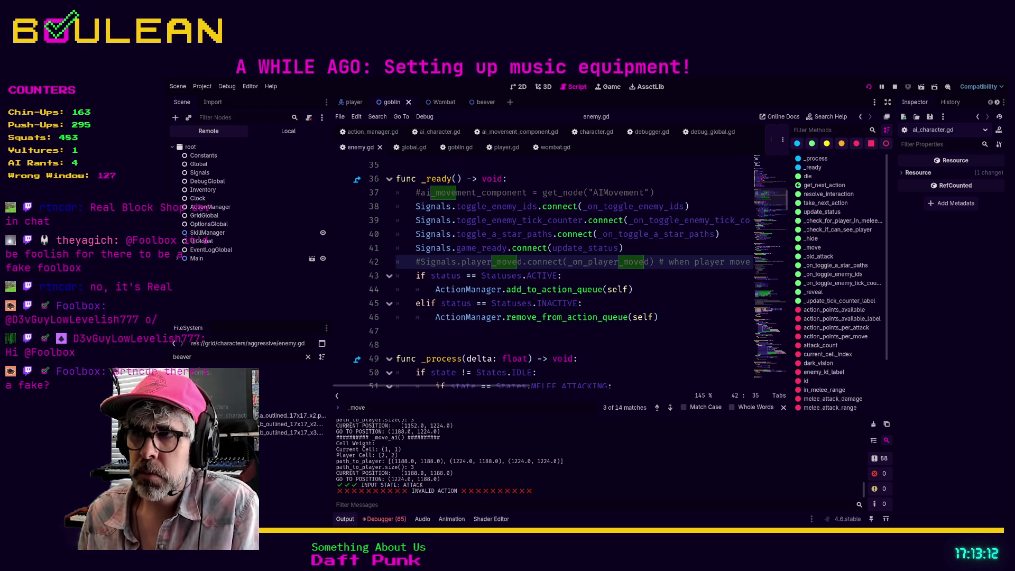
{"action": "key", "text": "F8"}
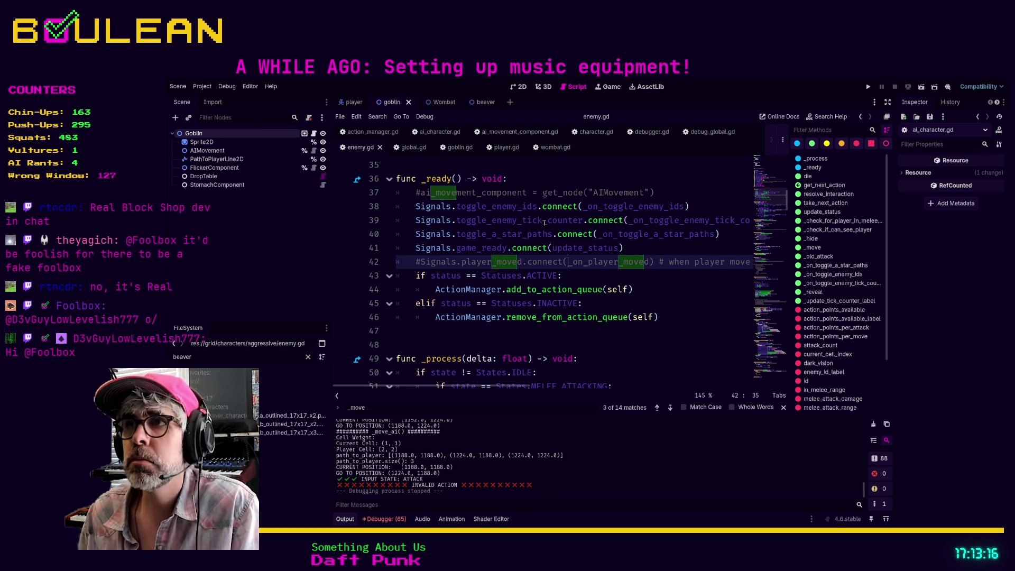
{"action": "left_click", "coordinate": [429, 133]}
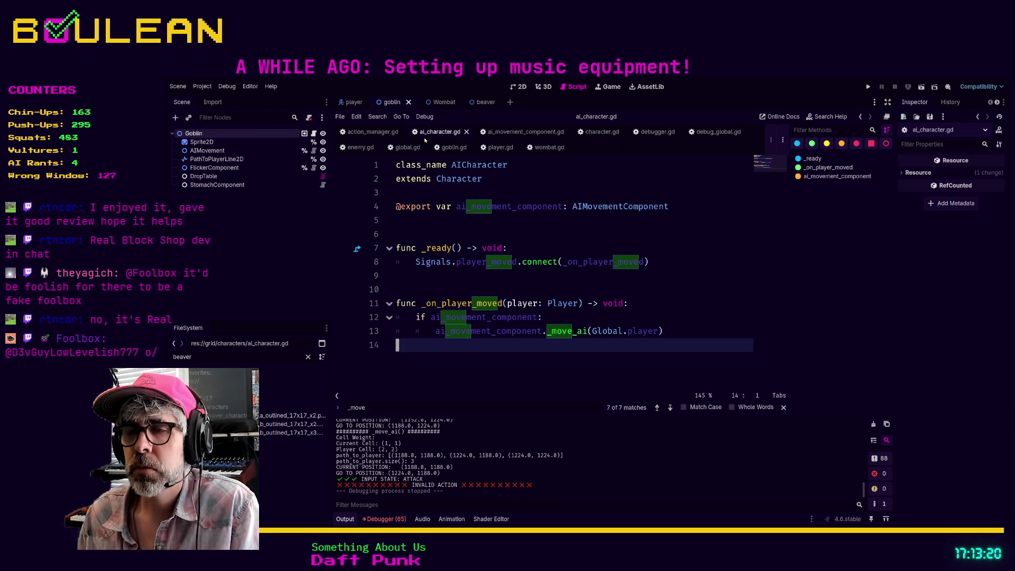
Assign the Goblin's AIMovement node to its Ai Movement Component slot, save the scene, and rerun the game
{"action": "left_click", "coordinate": [241, 133]}
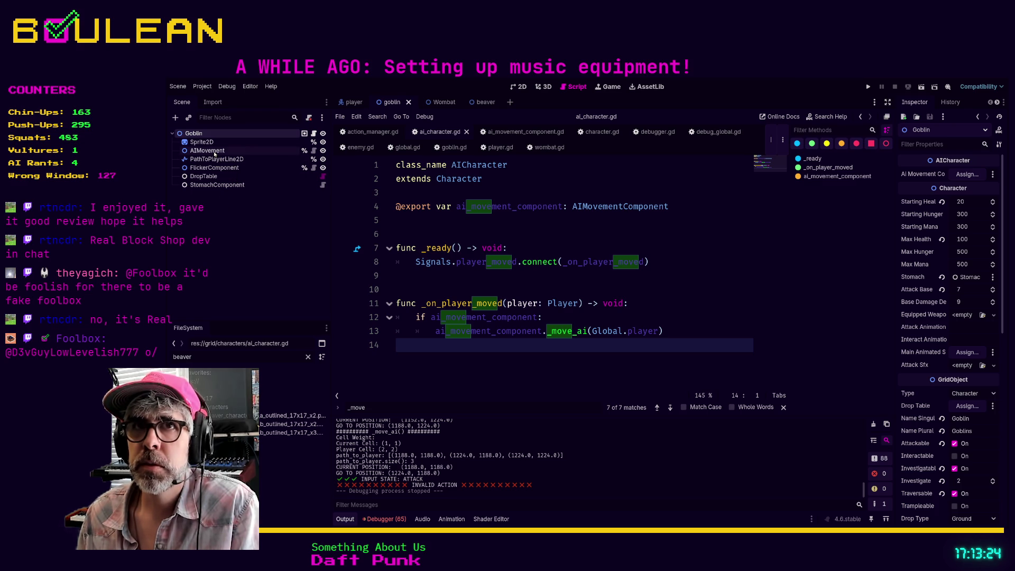
{"action": "mouse_move", "coordinate": [214, 153]}
{"action": "left_mouse_down"}
{"action": "mouse_move", "coordinate": [993, 176]}
{"action": "mouse_move", "coordinate": [970, 175]}
{"action": "left_mouse_up"}
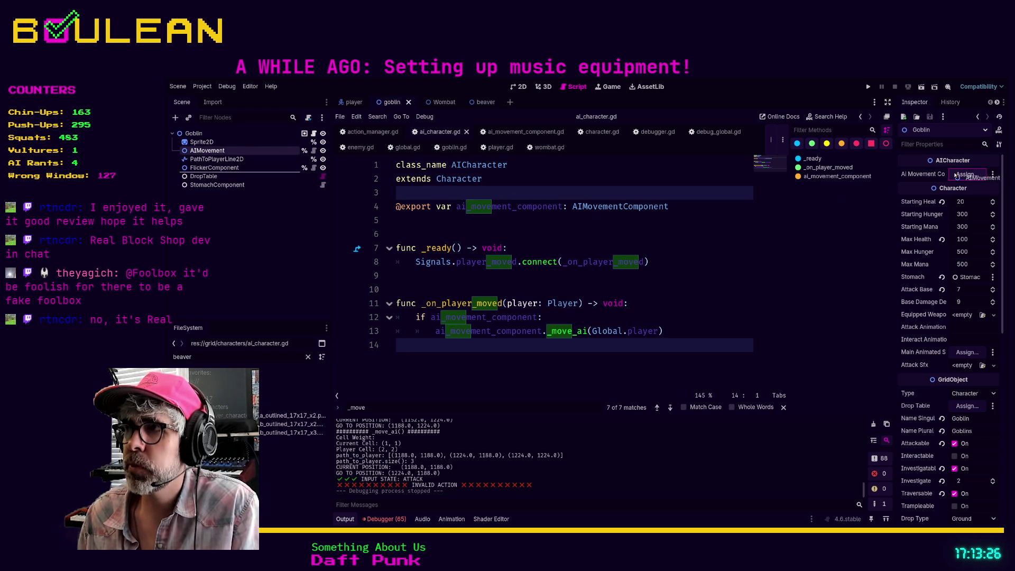
{"action": "left_click", "coordinate": [731, 248]}
{"action": "key", "text": "ctrl+s"}
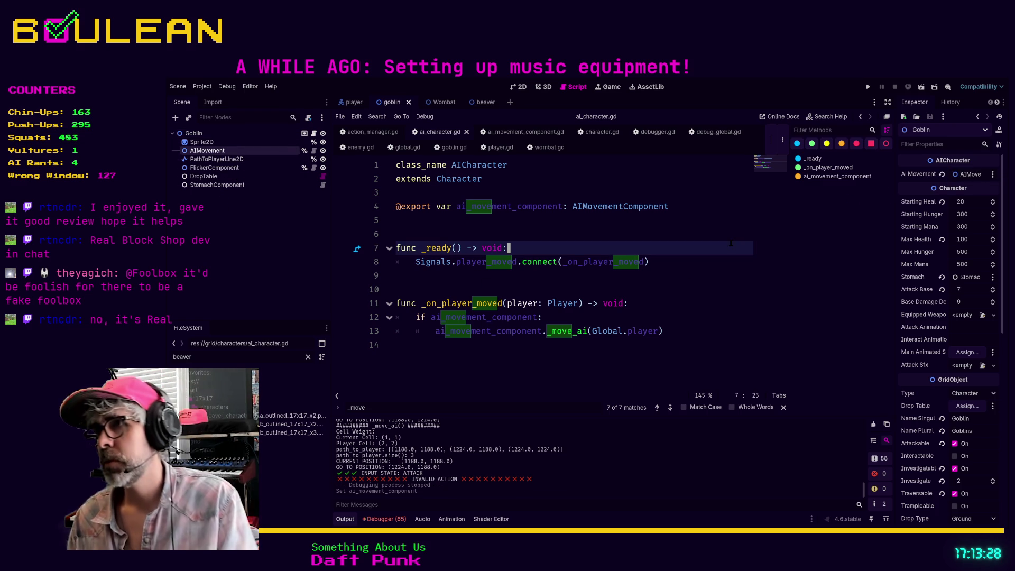
{"action": "key", "text": "F5"}
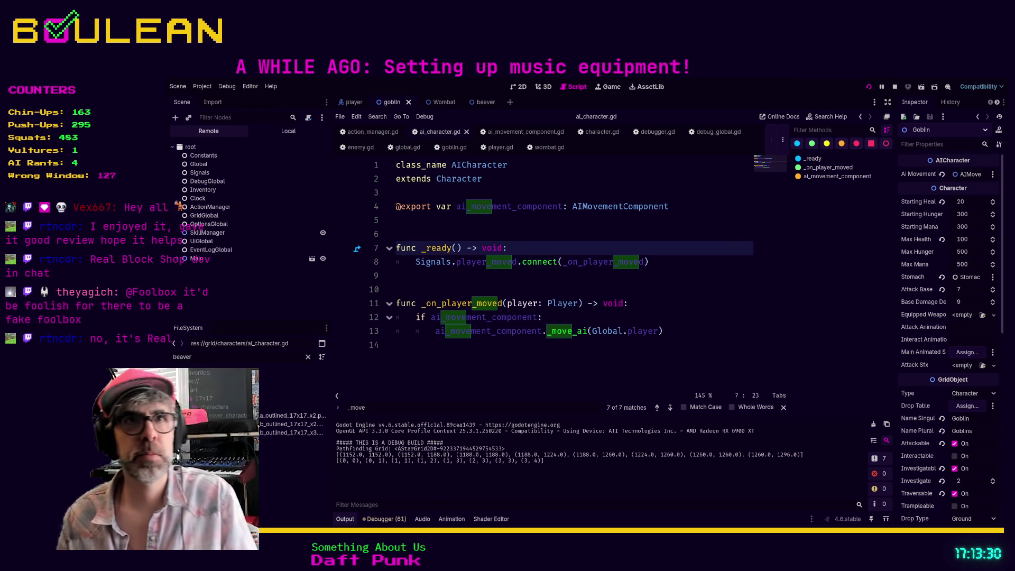
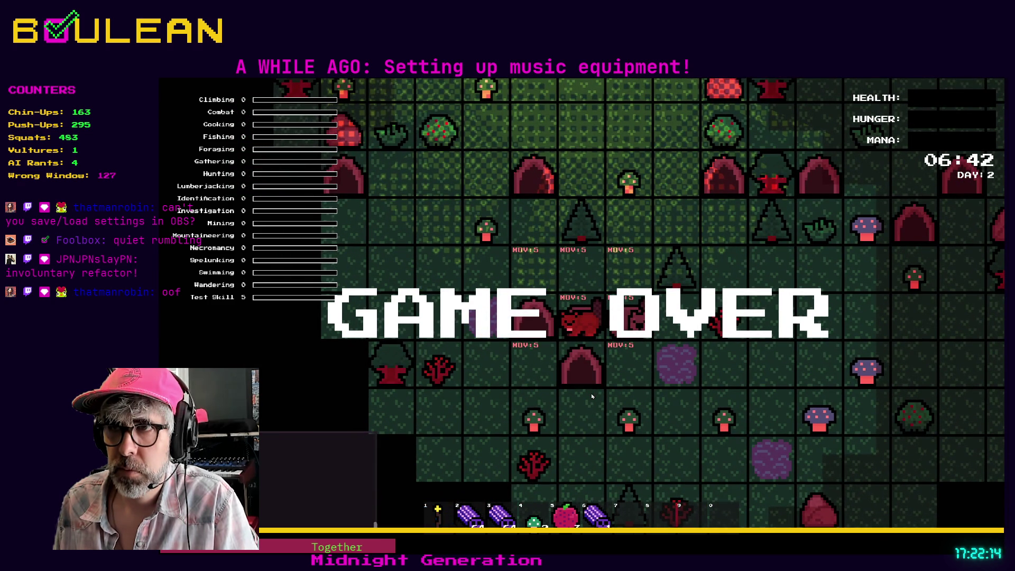
Craft a campfire, place it north of the beaver, and move the beaver right and down
{"action": "key", "text": "c"}
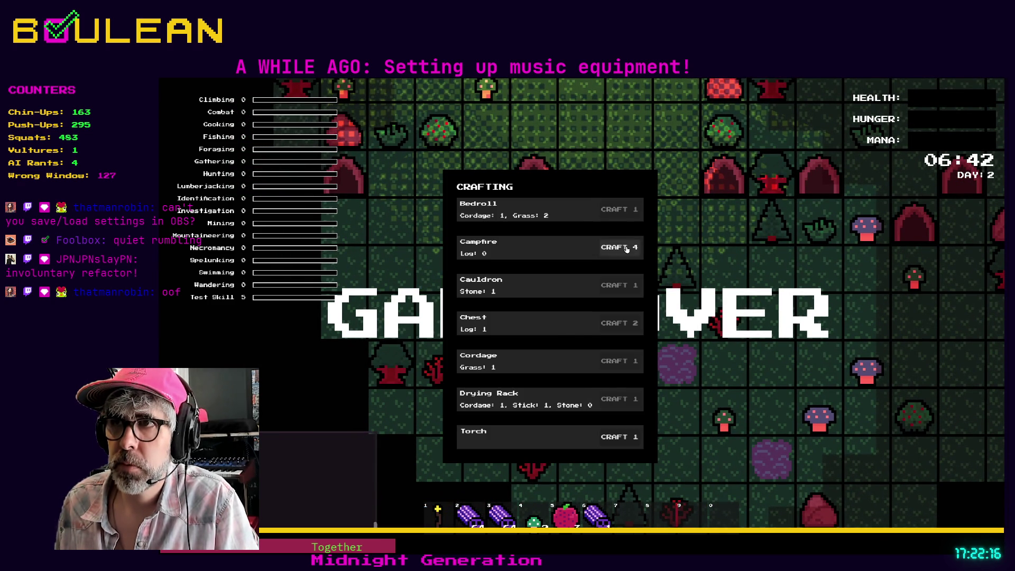
{"action": "left_click", "coordinate": [616, 244]}
{"action": "key", "text": "Up"}
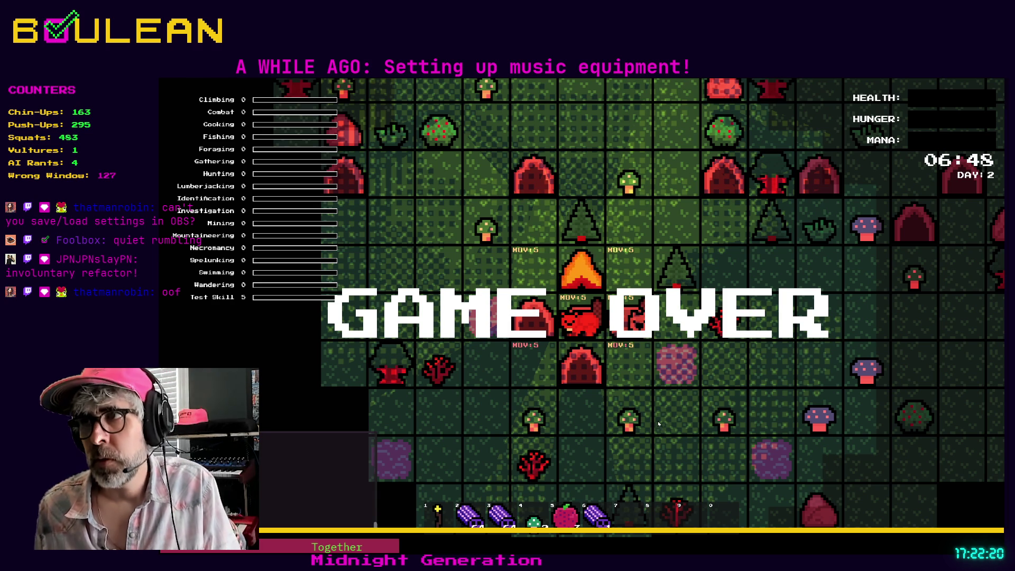
{"action": "key", "text": "Right"}
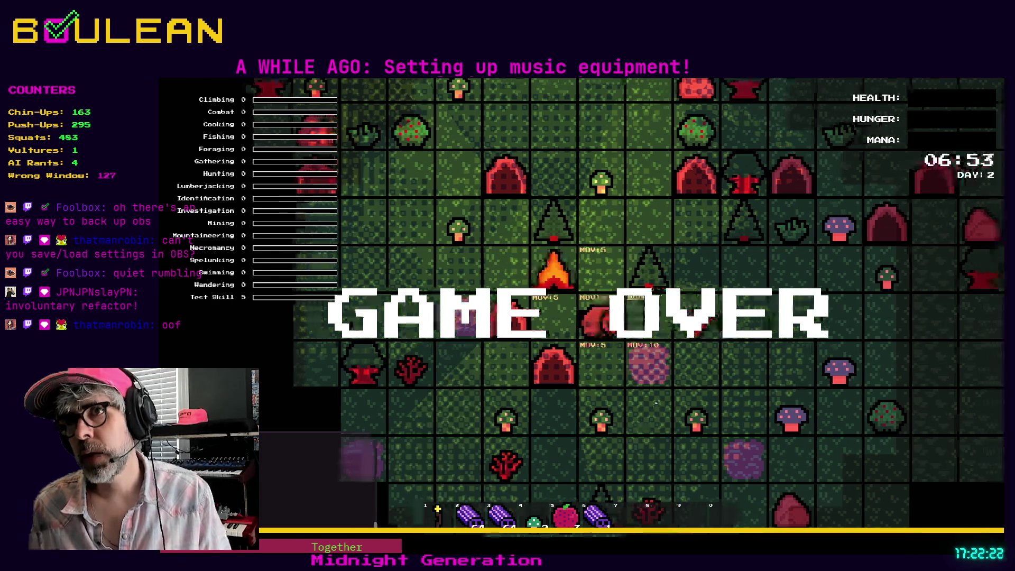
{"action": "key", "text": "Down"}
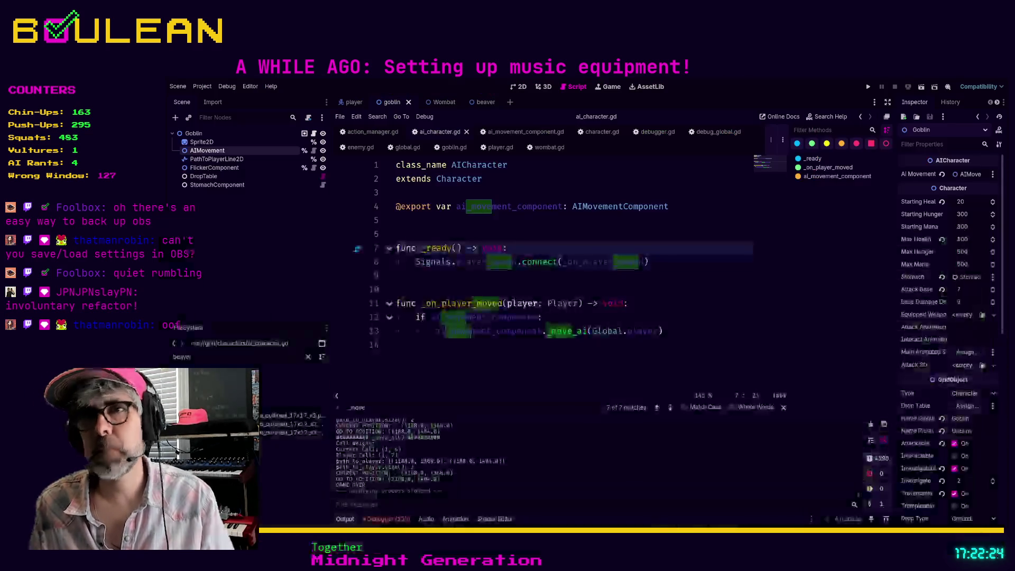
{"action": "left_click", "coordinate": [193, 133]}
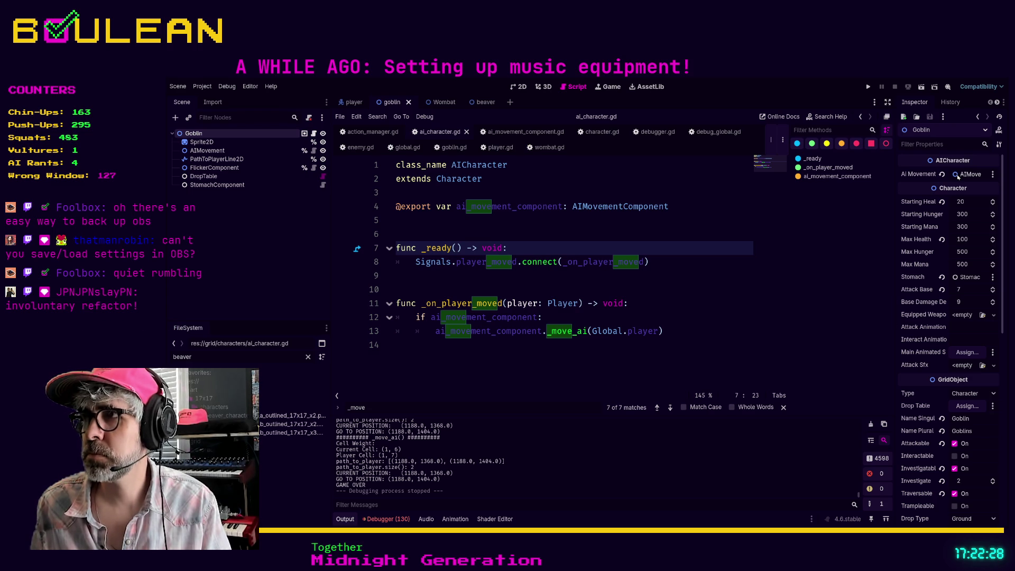
{"action": "left_click", "coordinate": [297, 151]}
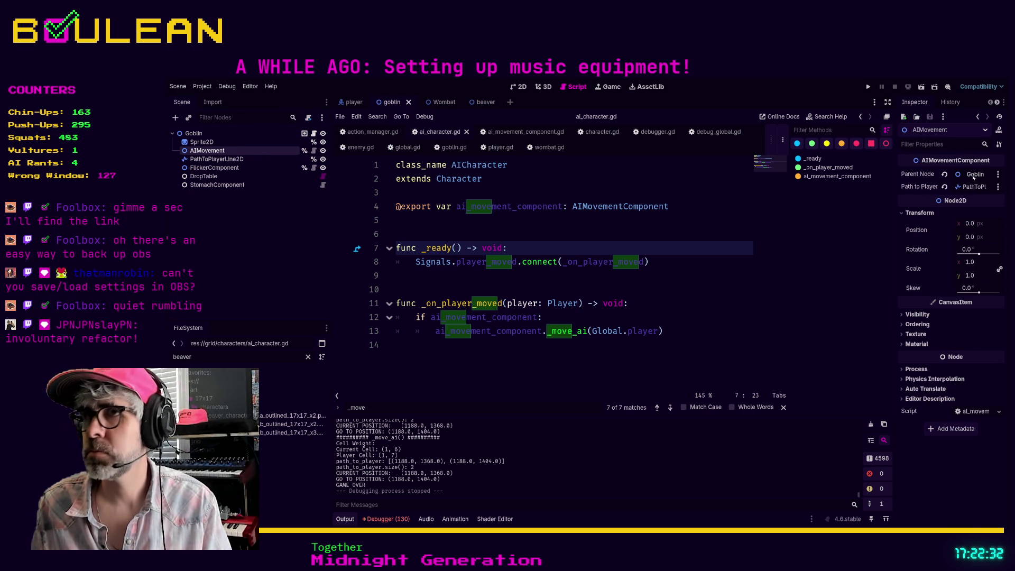
{"action": "left_click", "coordinate": [432, 102]}
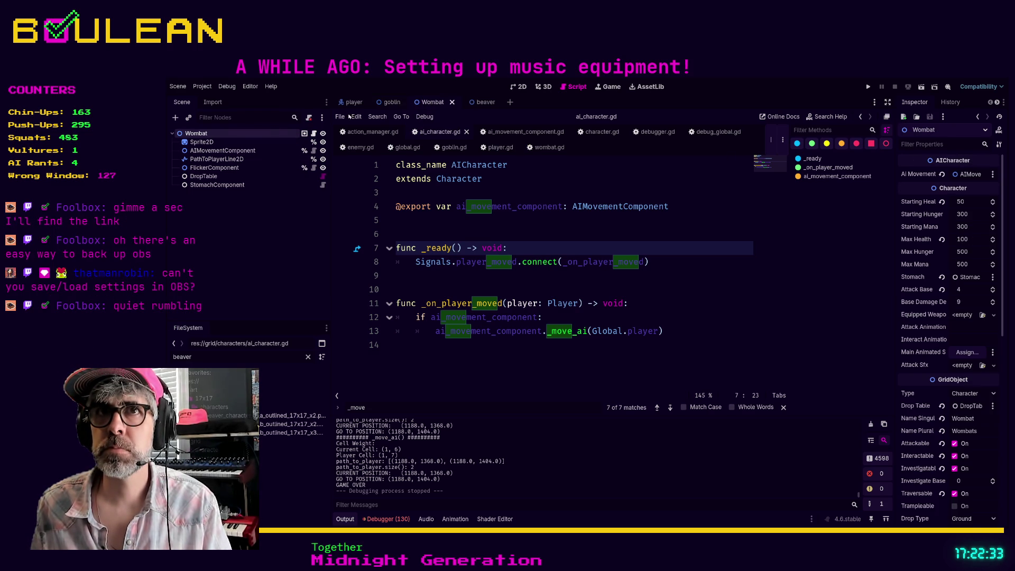
{"action": "left_click", "coordinate": [217, 152]}
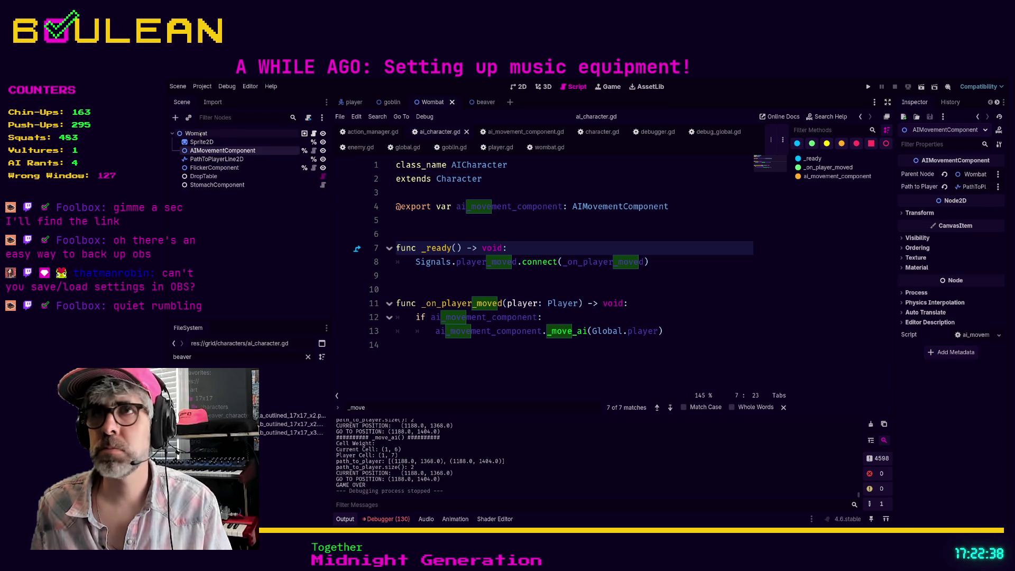
{"action": "left_click", "coordinate": [199, 134]}
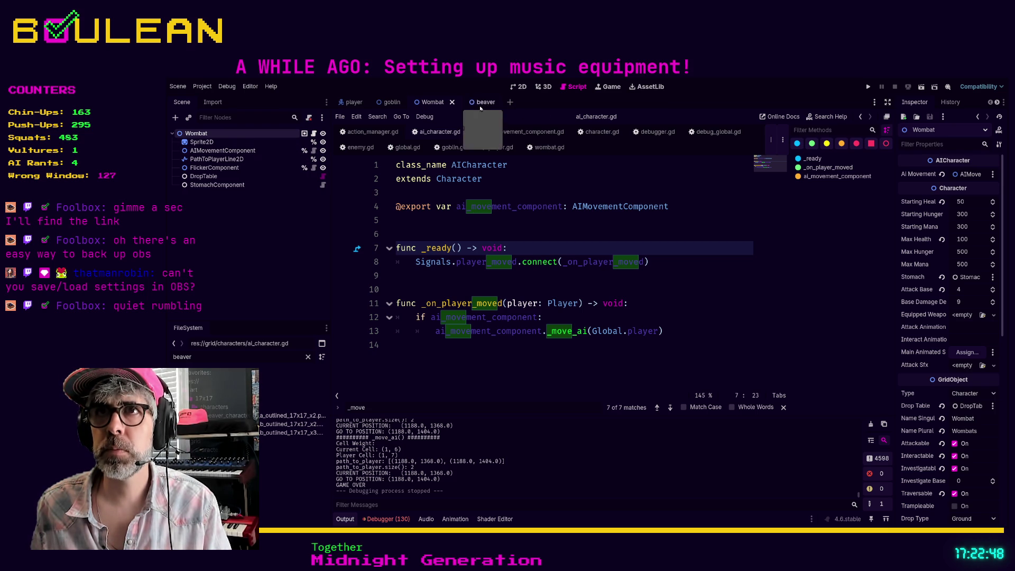
{"action": "left_click", "coordinate": [391, 102]}
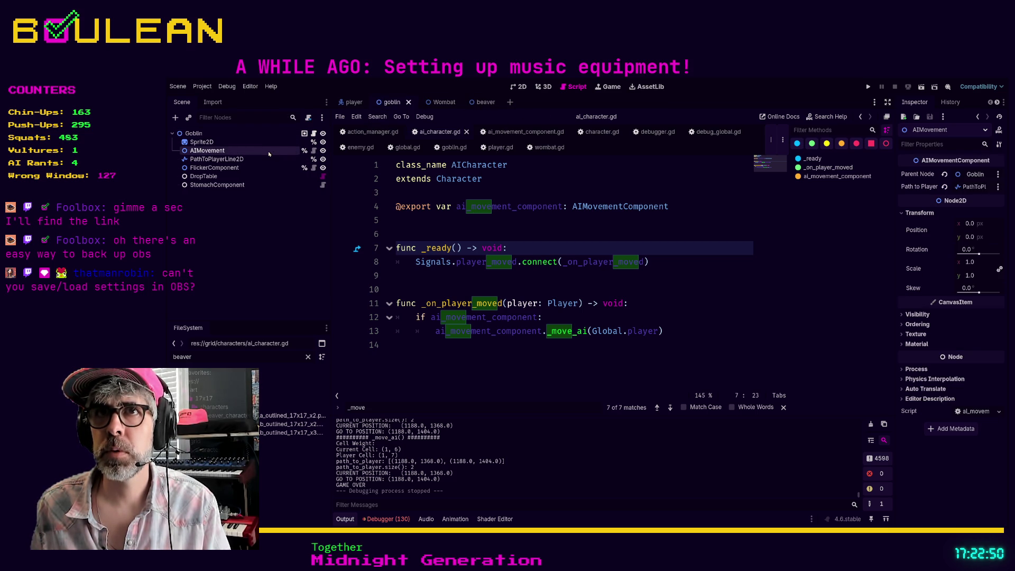
{"action": "left_click", "coordinate": [239, 159]}
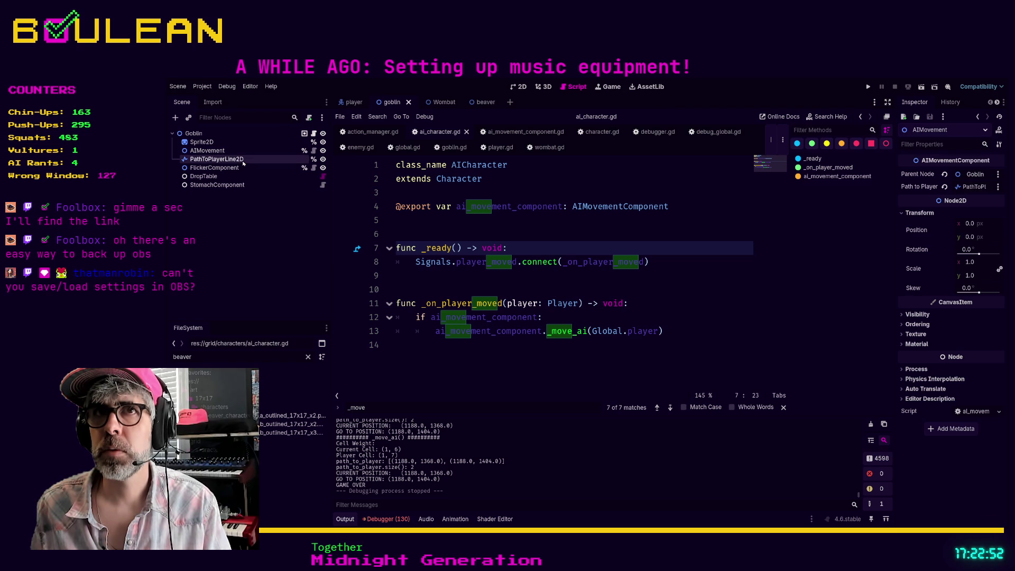
{"action": "left_click", "coordinate": [238, 152]}
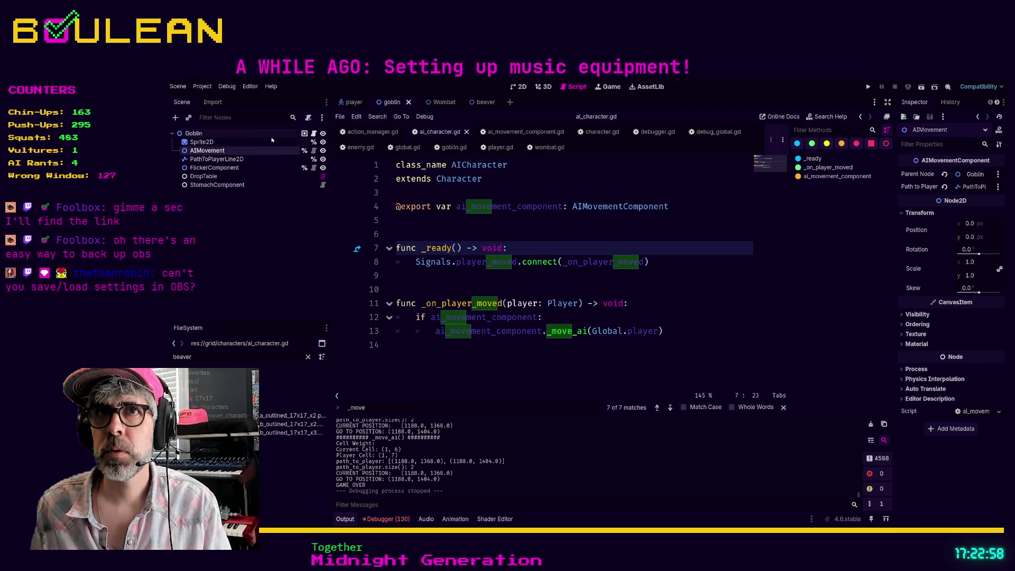
{"action": "left_click", "coordinate": [261, 135]}
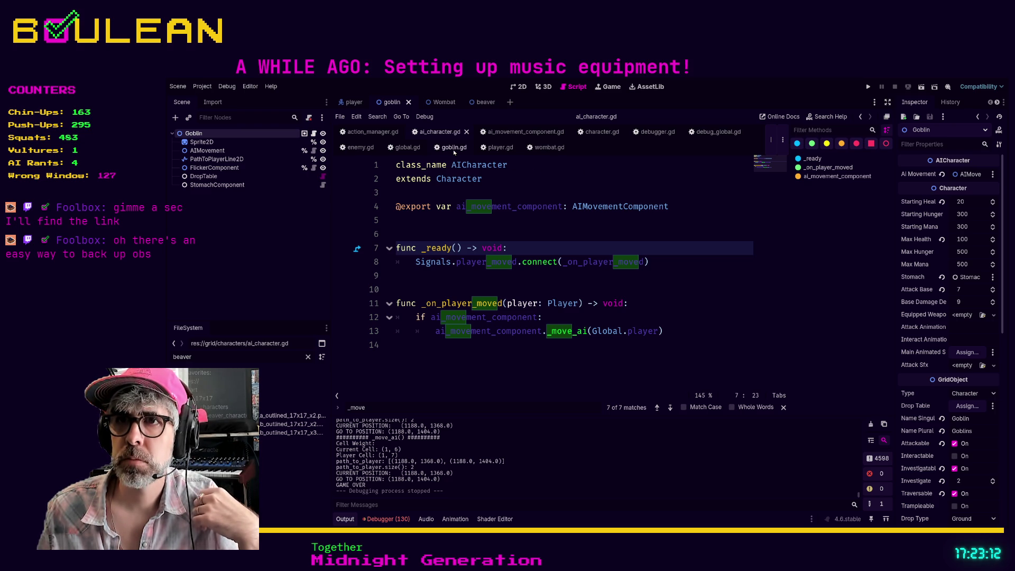
Search goblin.gd for player_moved, then open the AIMovement node's ai_movement_component.gd script
{"action": "double_click", "coordinate": [481, 263]}
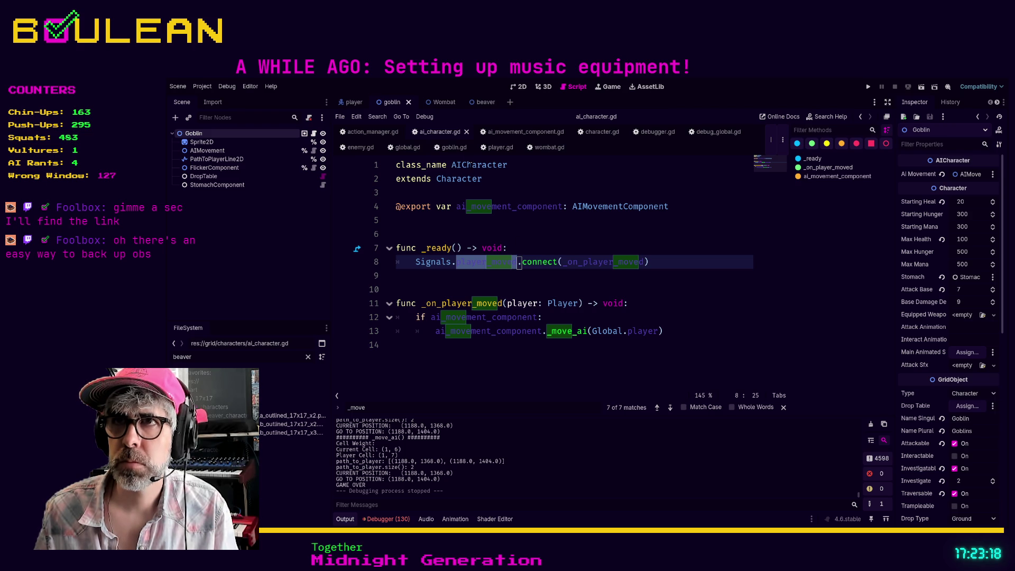
{"action": "left_click", "coordinate": [455, 148]}
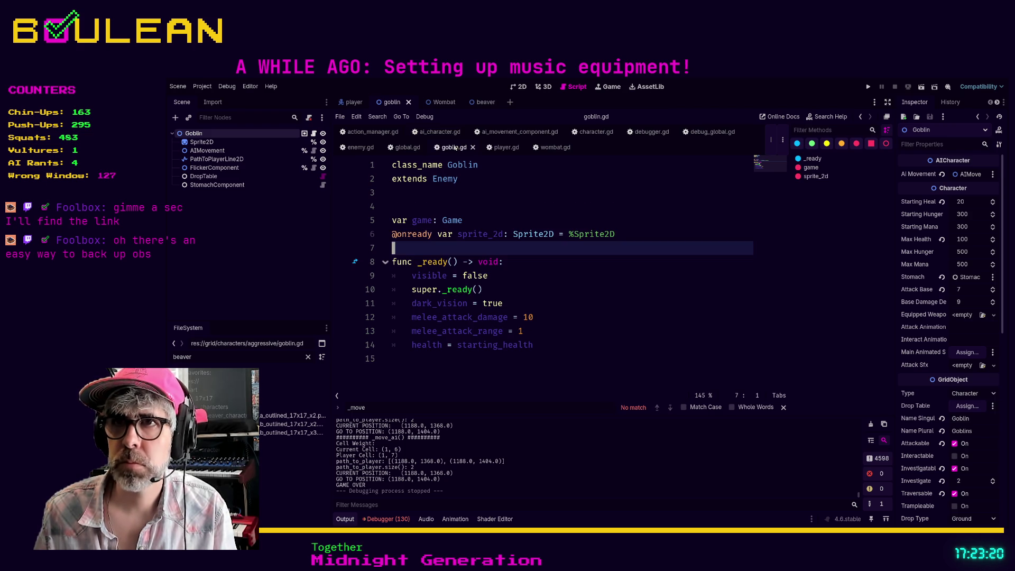
{"action": "left_click", "coordinate": [533, 267]}
{"action": "key", "text": "ctrl+f"}
{"action": "type", "text": "player_moved"}
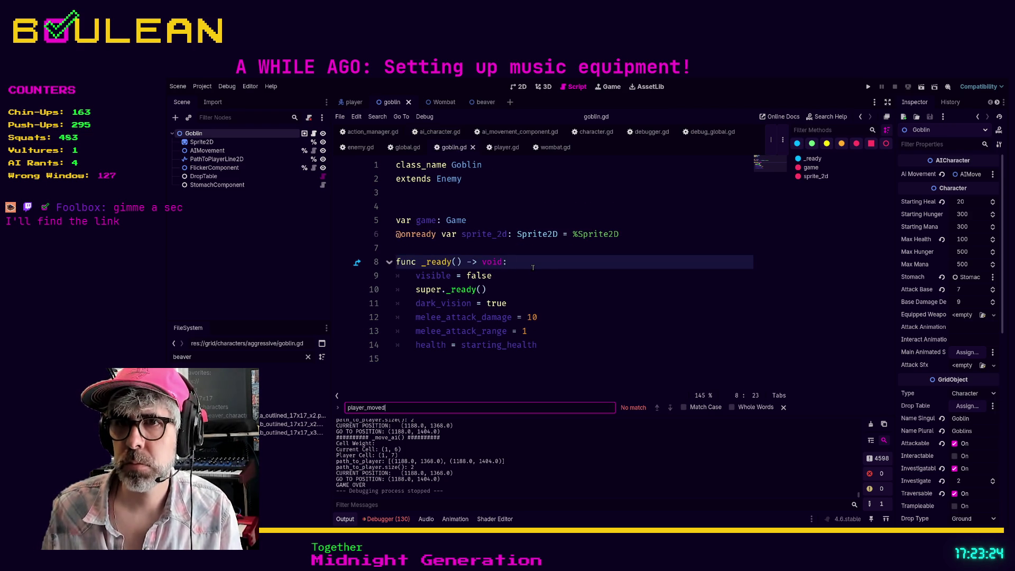
{"action": "type", "text": "mo"}
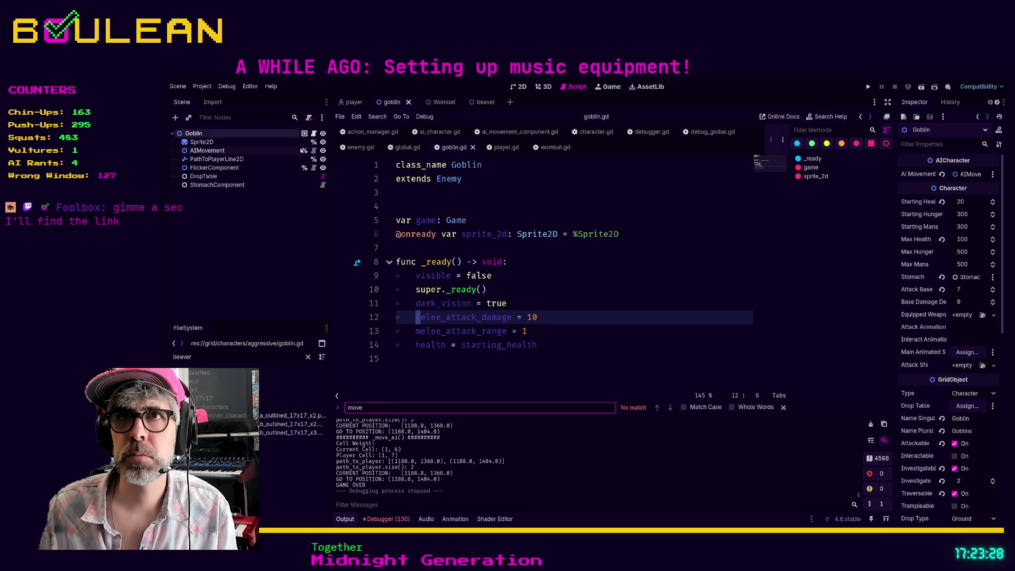
{"action": "left_click", "coordinate": [314, 150]}
{"action": "scroll", "coordinate": [519, 248], "scroll_direction": "down", "scroll_amount": 5}
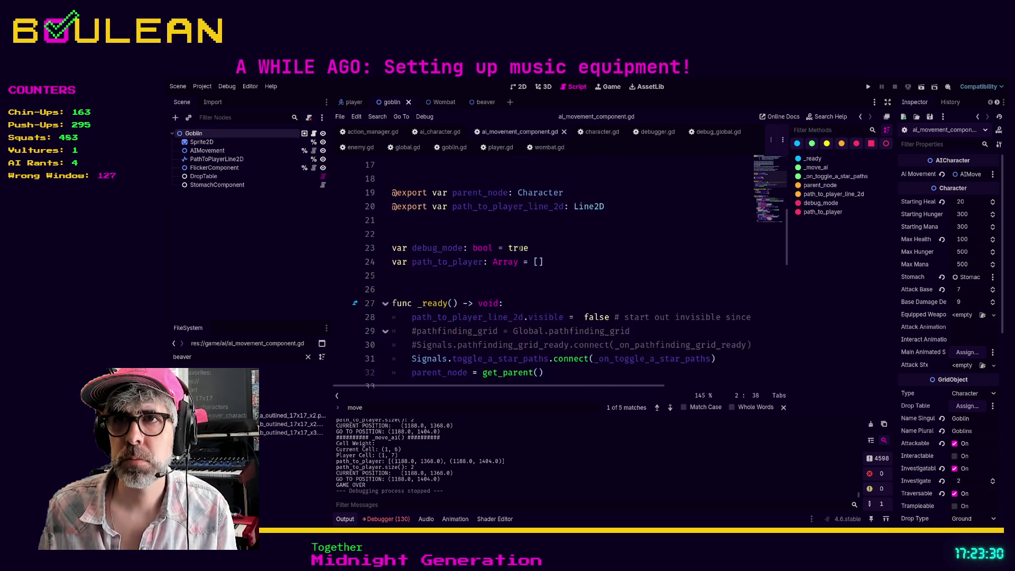
{"action": "scroll", "coordinate": [519, 248], "scroll_direction": "down", "scroll_amount": 7}
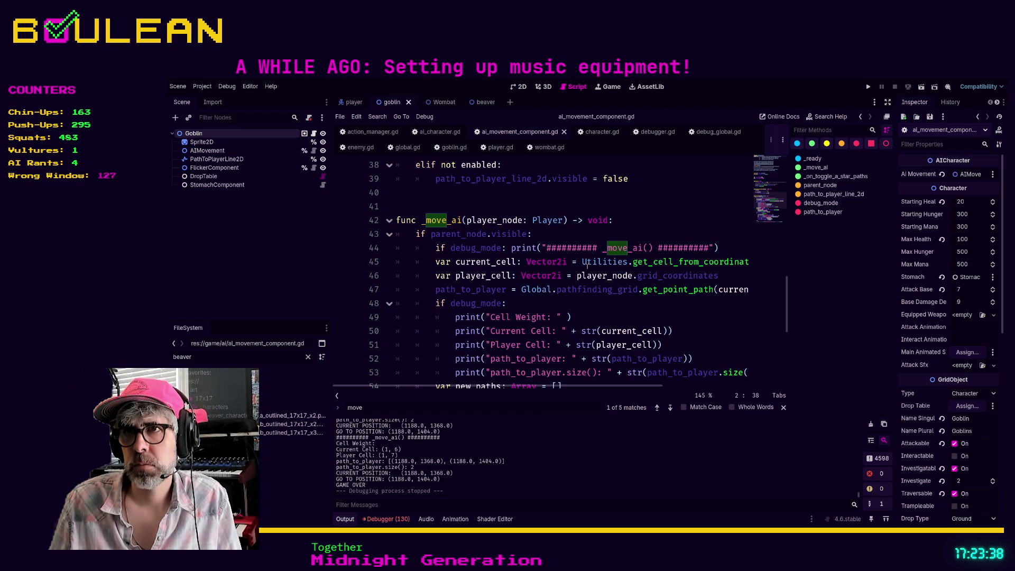
{"action": "scroll", "coordinate": [530, 295], "scroll_direction": "down", "scroll_amount": 2}
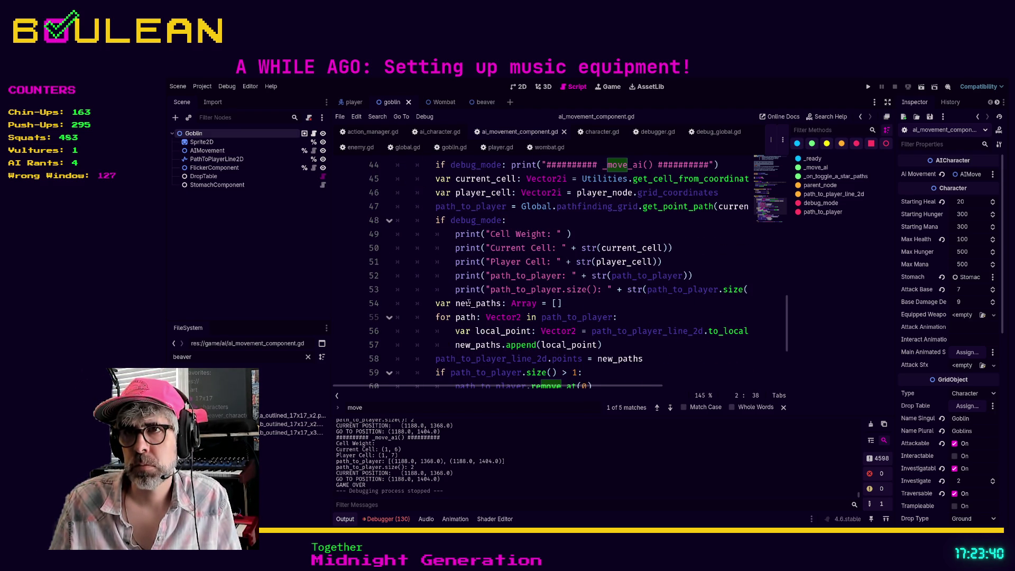
{"action": "scroll", "coordinate": [421, 319], "scroll_direction": "down", "scroll_amount": 3}
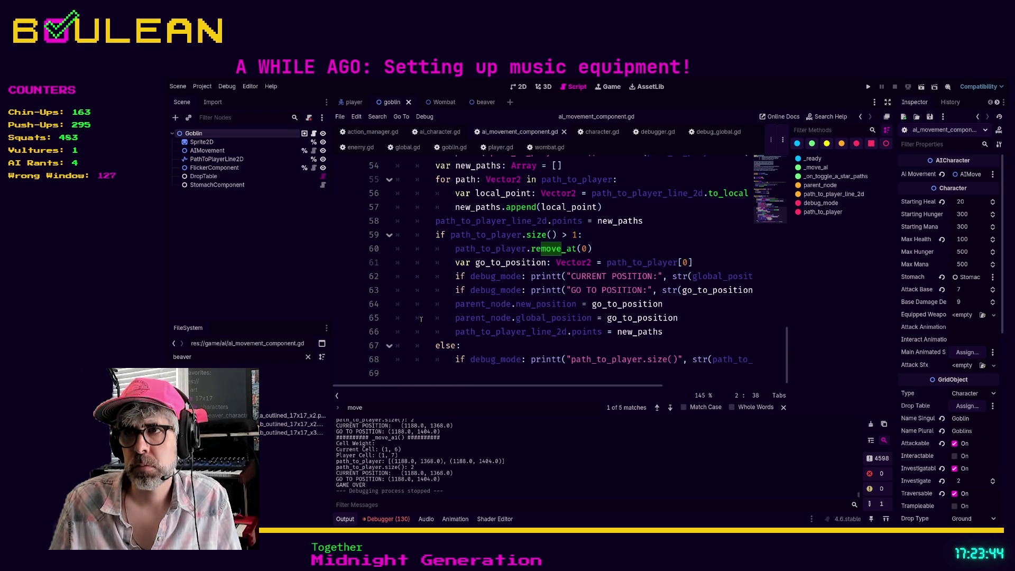
{"action": "scroll", "coordinate": [422, 319], "scroll_direction": "up", "scroll_amount": 15}
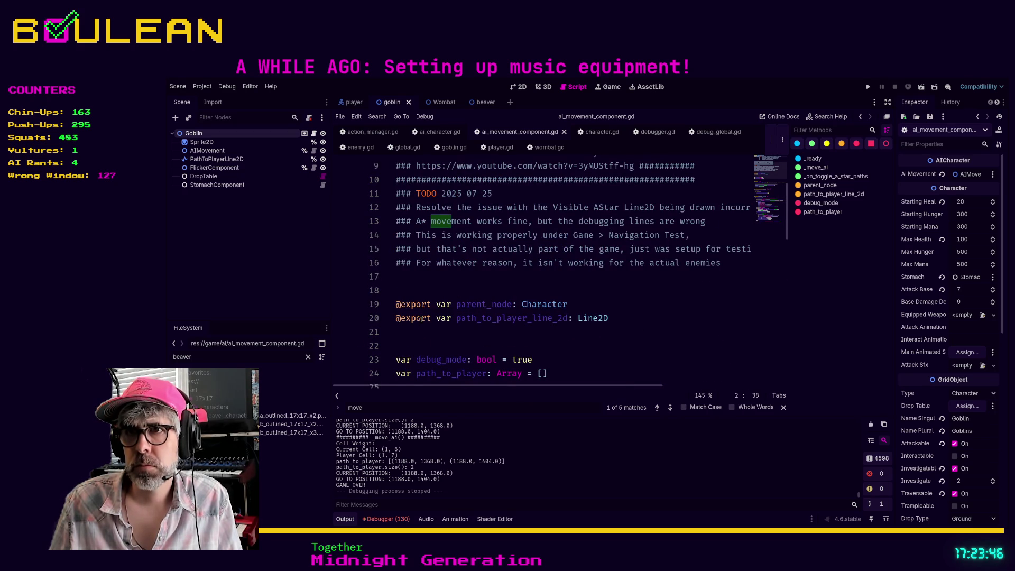
{"action": "scroll", "coordinate": [423, 318], "scroll_direction": "down", "scroll_amount": 4}
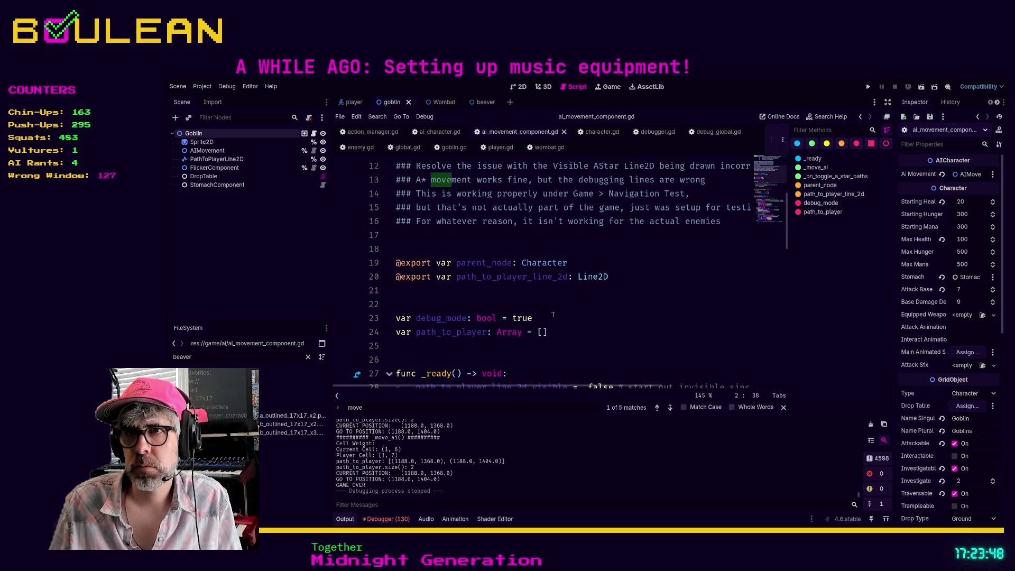
{"action": "scroll", "coordinate": [553, 316], "scroll_direction": "down", "scroll_amount": 11}
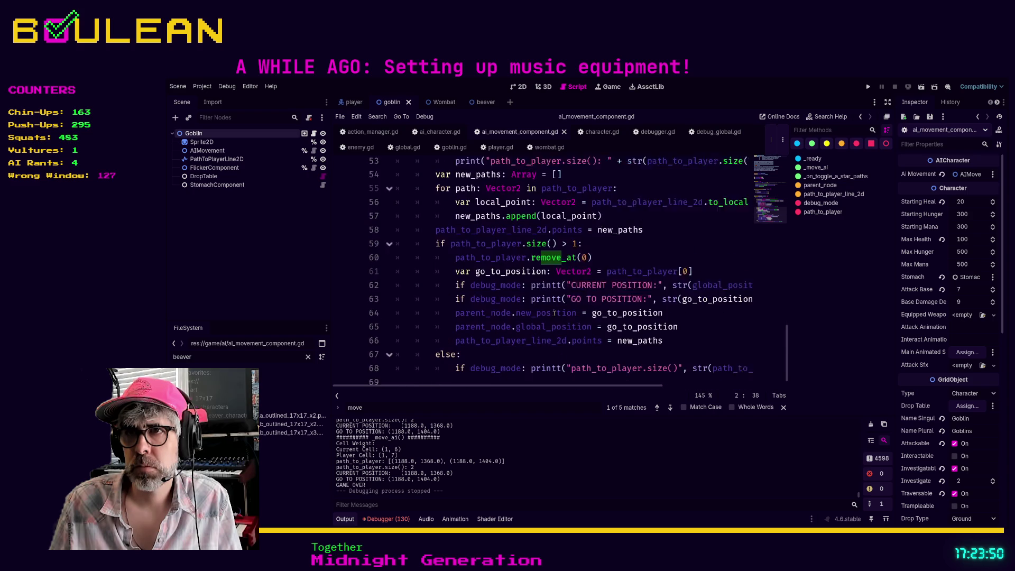
{"action": "left_click_drag", "start_coordinate": [435, 359], "coordinate": [435, 346]}
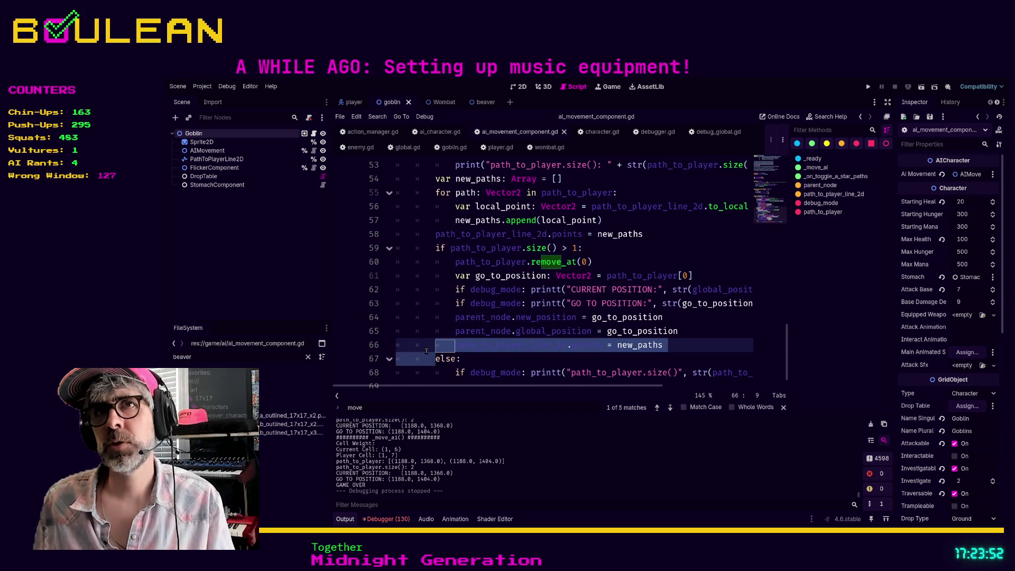
{"action": "left_click", "coordinate": [415, 305]}
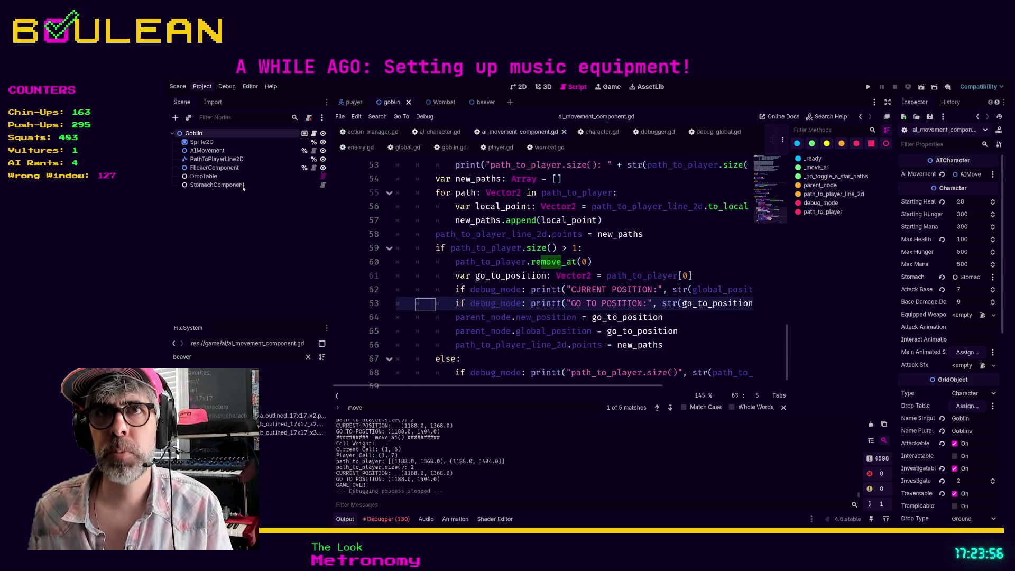
{"action": "key", "text": "ctrl+backslash"}
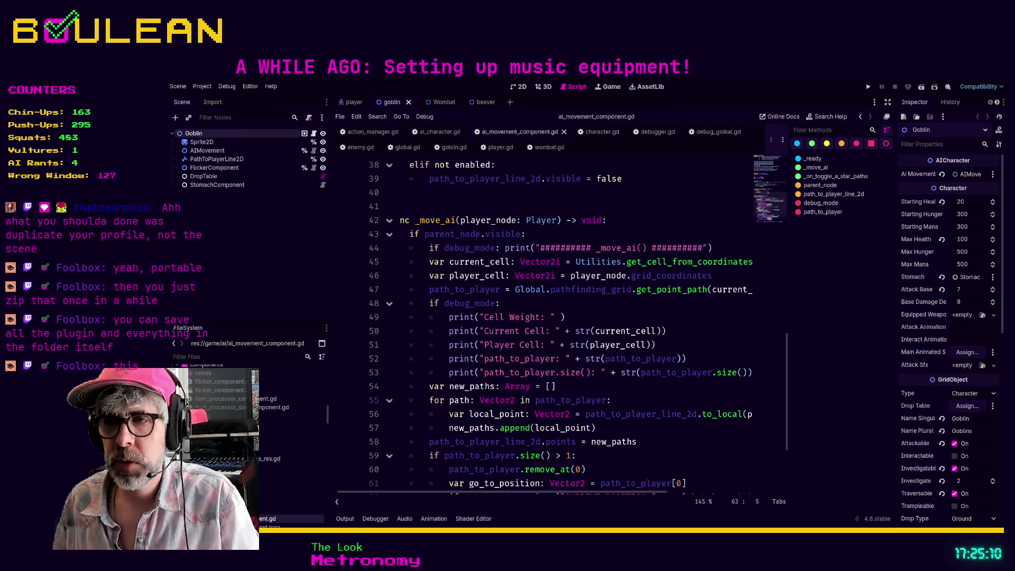
Check the new_paths assignment and path loop lines, then run the project with F5
{"action": "left_click", "coordinate": [659, 447]}
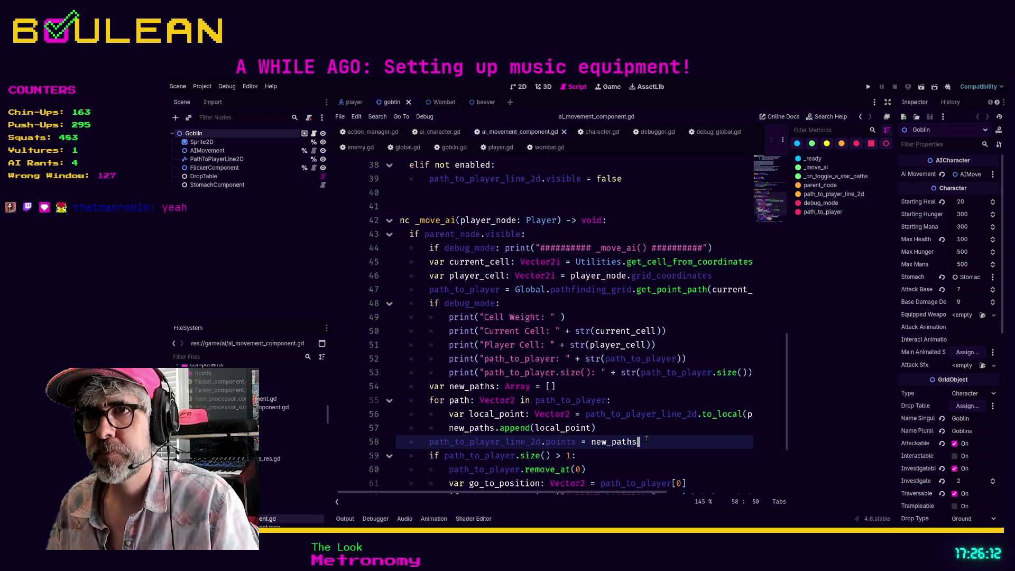
{"action": "left_click", "coordinate": [612, 400]}
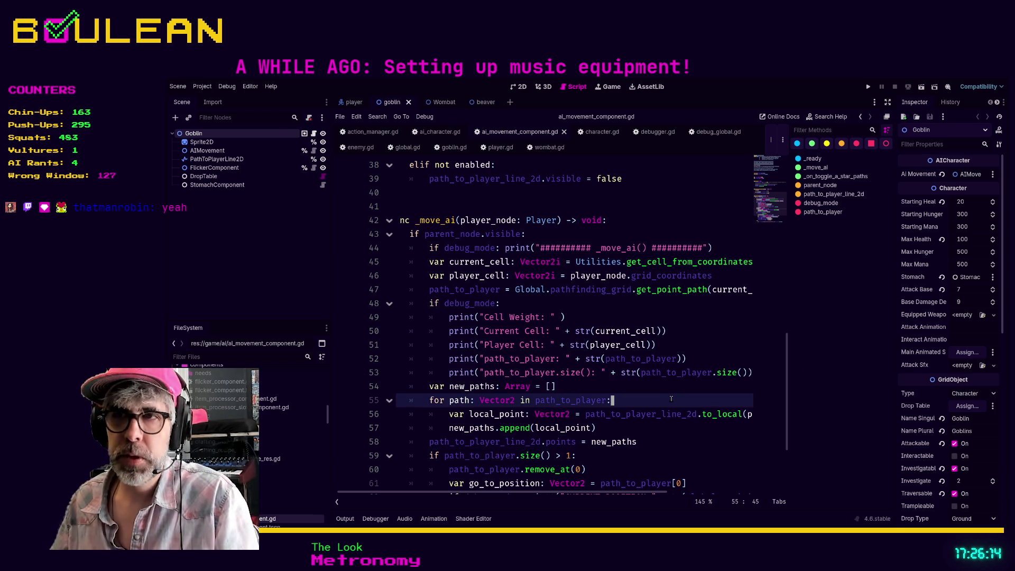
{"action": "key", "text": "F5"}
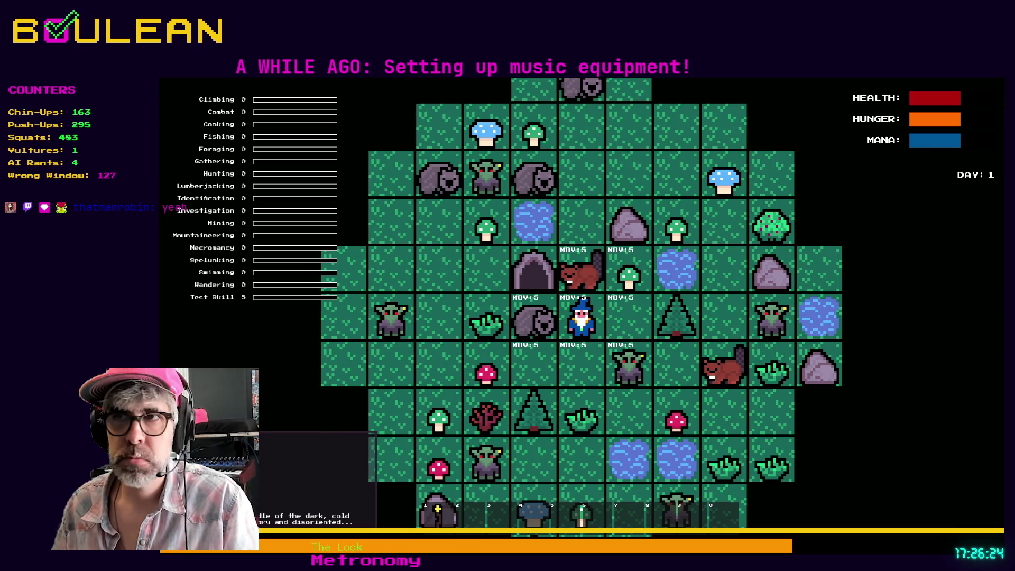
Move the wizard down and turn on Show Solid Cells in the F1 debug panel
{"action": "left_click", "coordinate": [604, 366]}
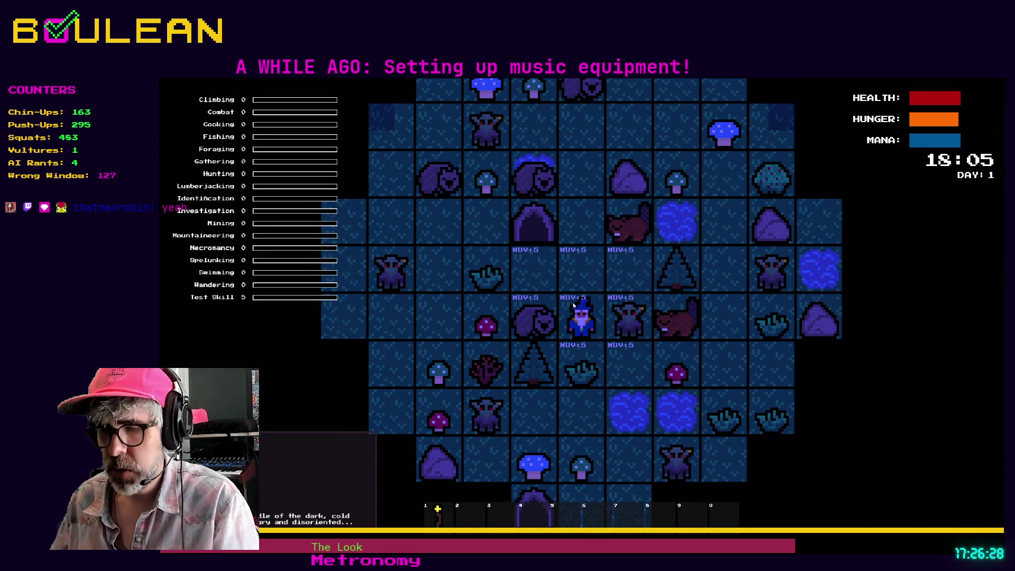
{"action": "key", "text": "F1"}
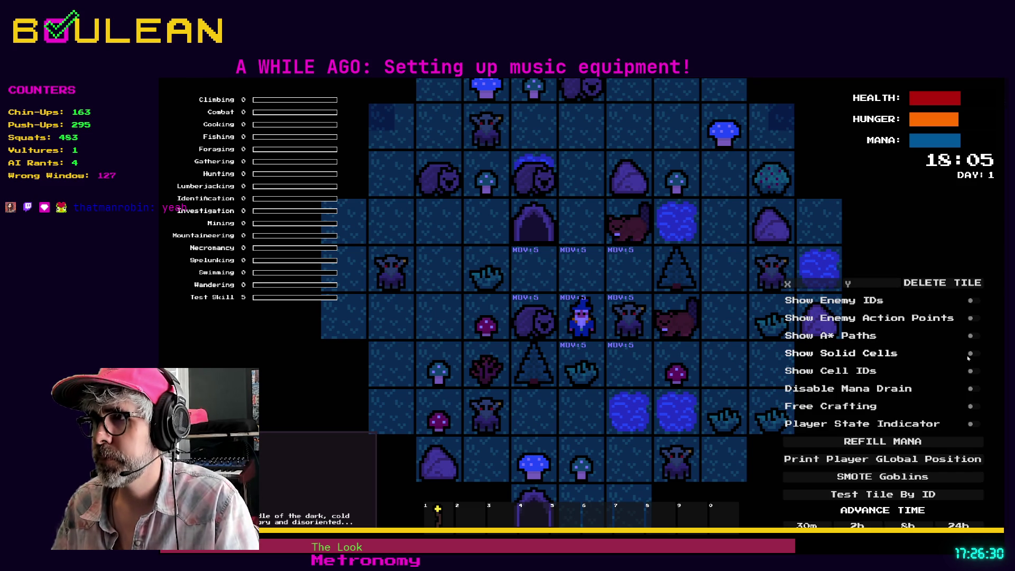
{"action": "left_click", "coordinate": [973, 354]}
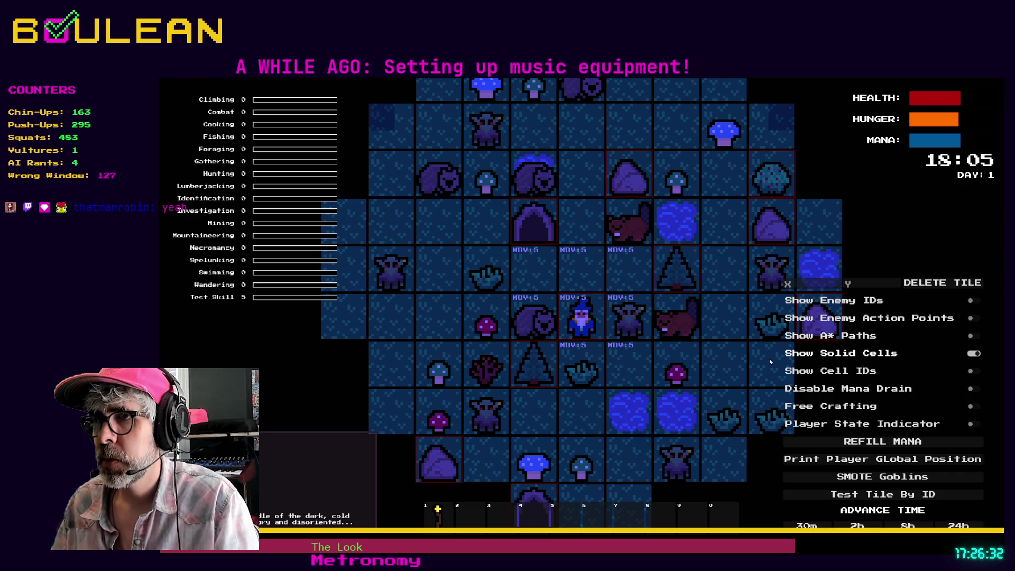
Walk the wizard around with WASD, then stop the game and return to ai_character.gd
{"action": "key", "text": "w"}
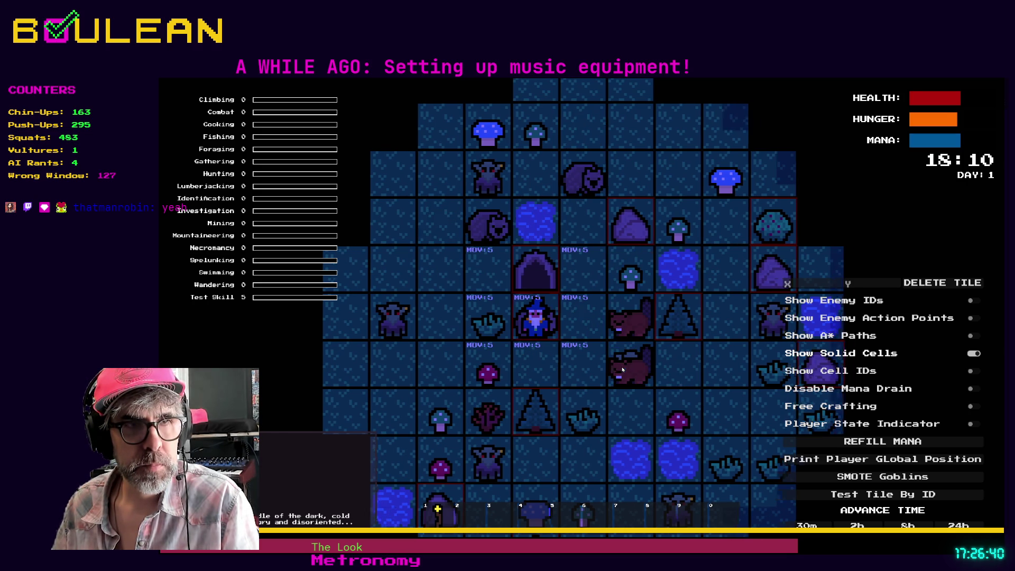
{"action": "key", "text": "a"}
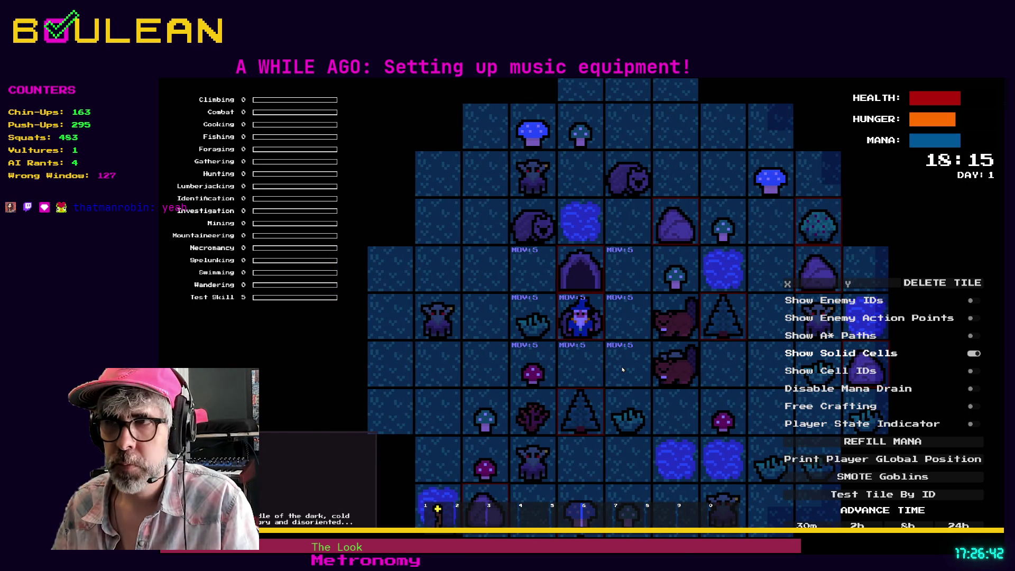
{"action": "key", "text": "w"}
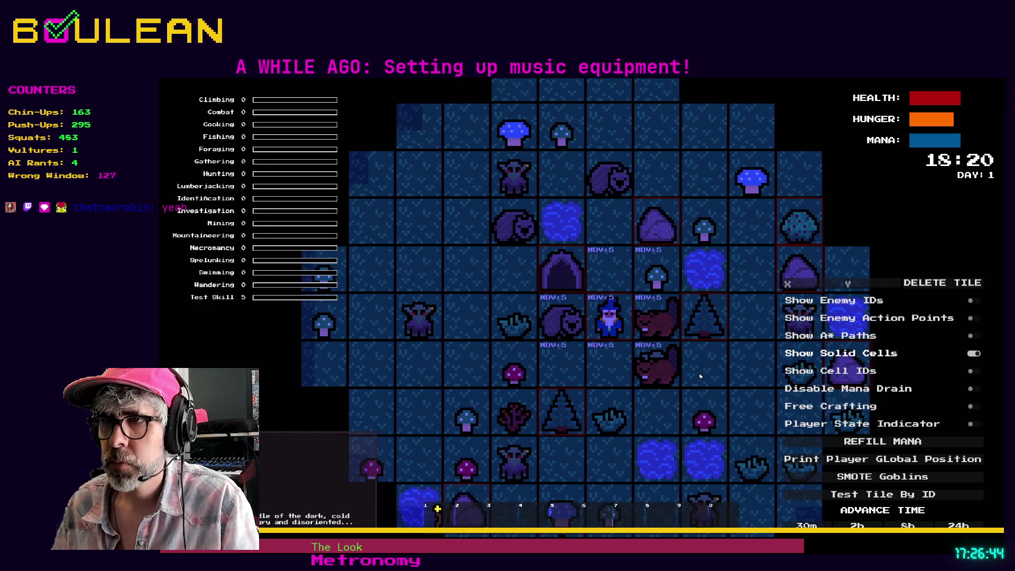
{"action": "key", "text": "d"}
{"action": "key", "text": "w"}
{"action": "key", "text": "w"}
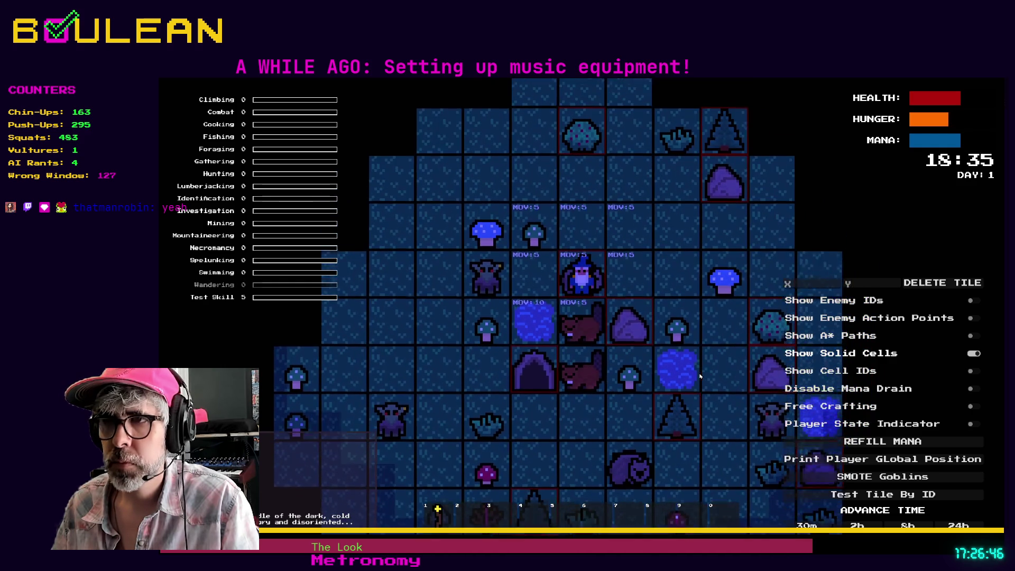
{"action": "key", "text": "d"}
{"action": "key", "text": "d"}
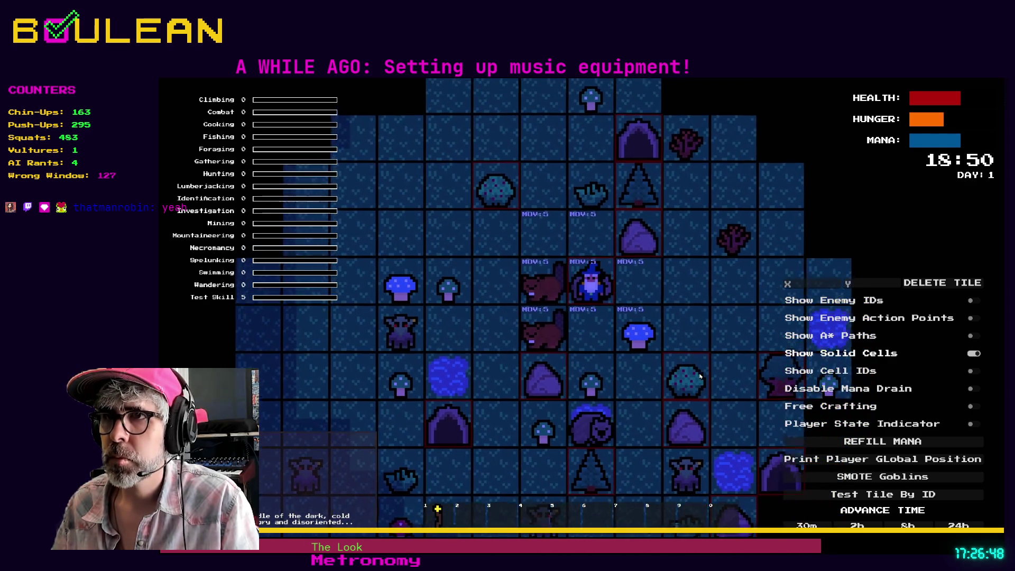
{"action": "key", "text": "w"}
{"action": "key", "text": "a"}
{"action": "key", "text": "a"}
{"action": "key", "text": "s"}
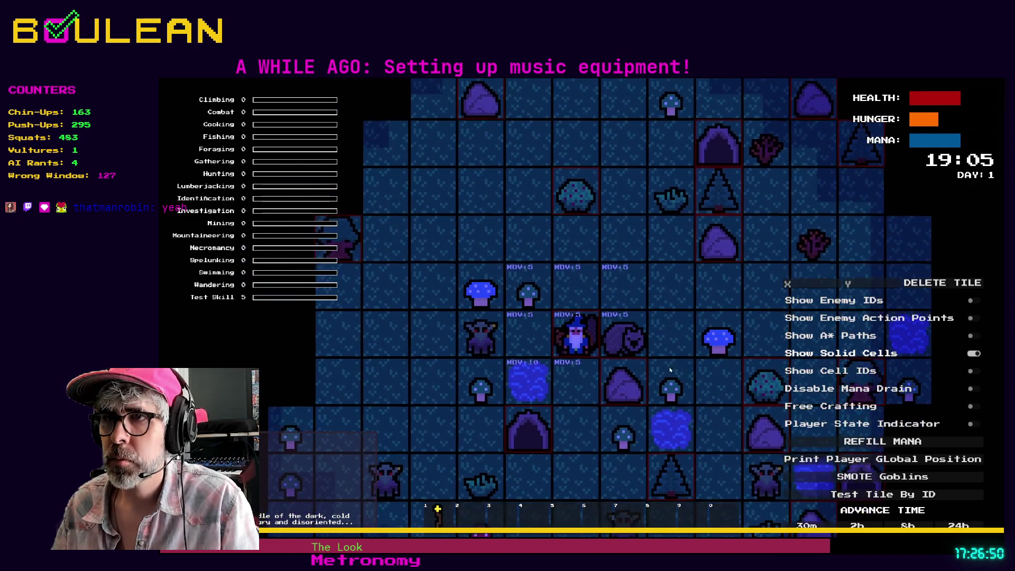
{"action": "key", "text": "a"}
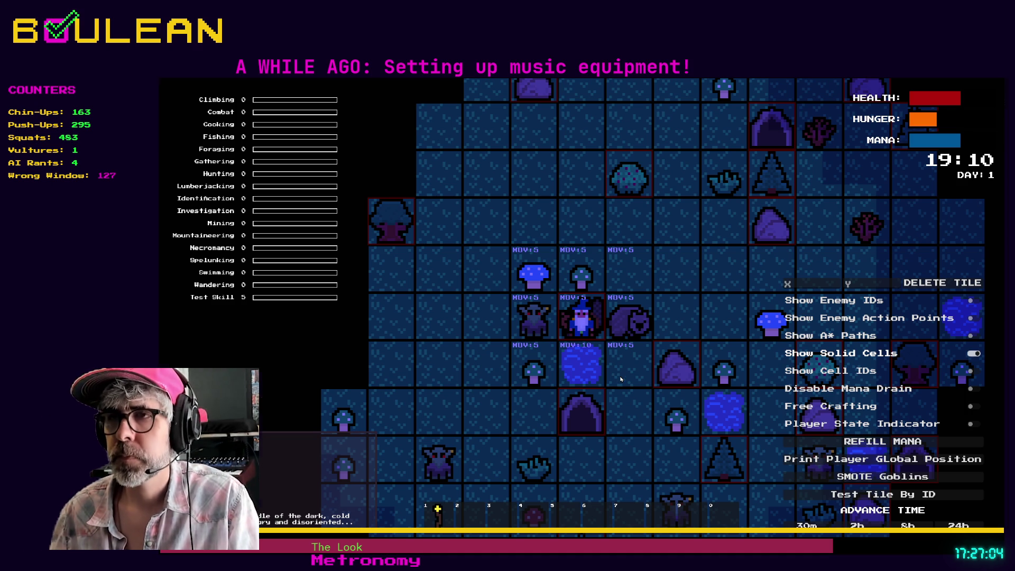
{"action": "key", "text": "F8"}
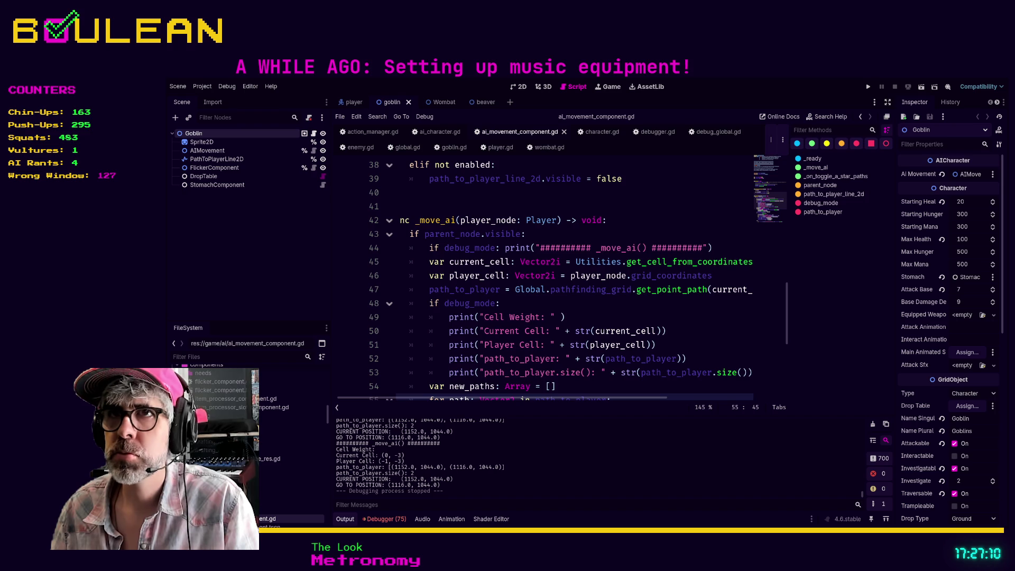
{"action": "left_click", "coordinate": [440, 132]}
Add an else branch after _move_ai printing 'NO MOVEMENT COMPONENT EXIST FOR: ' + str(self) if debug_mode
{"action": "left_click", "coordinate": [523, 276]}
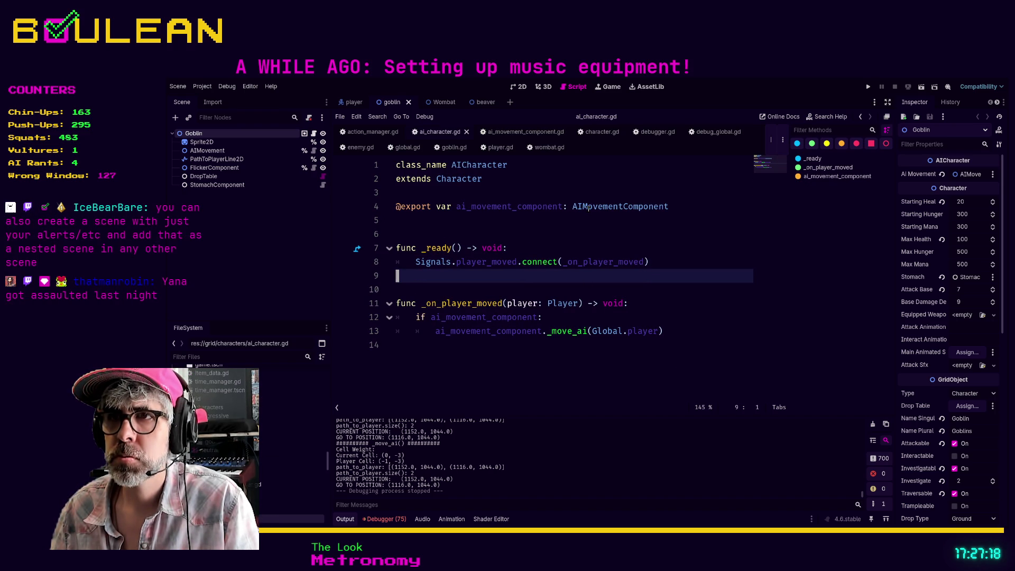
{"action": "left_click", "coordinate": [699, 331]}
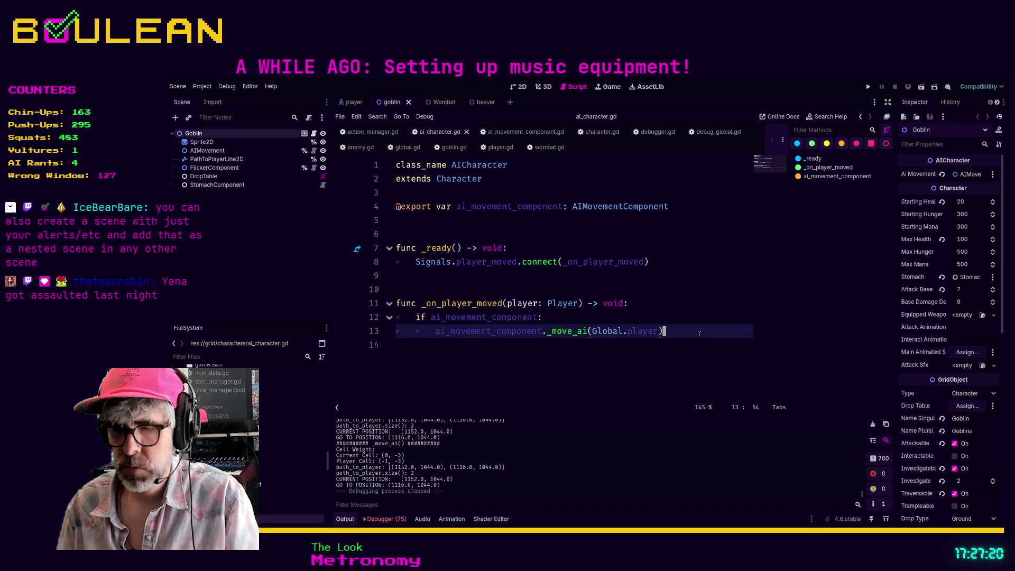
{"action": "key", "text": "Return"}
{"action": "type", "text": "else:"}
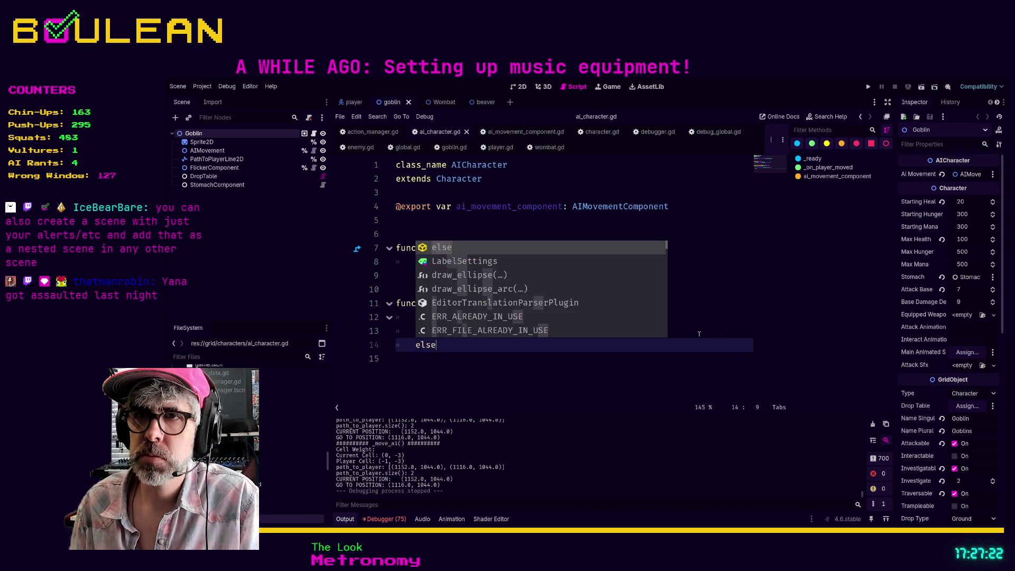
{"action": "key", "text": "Return"}
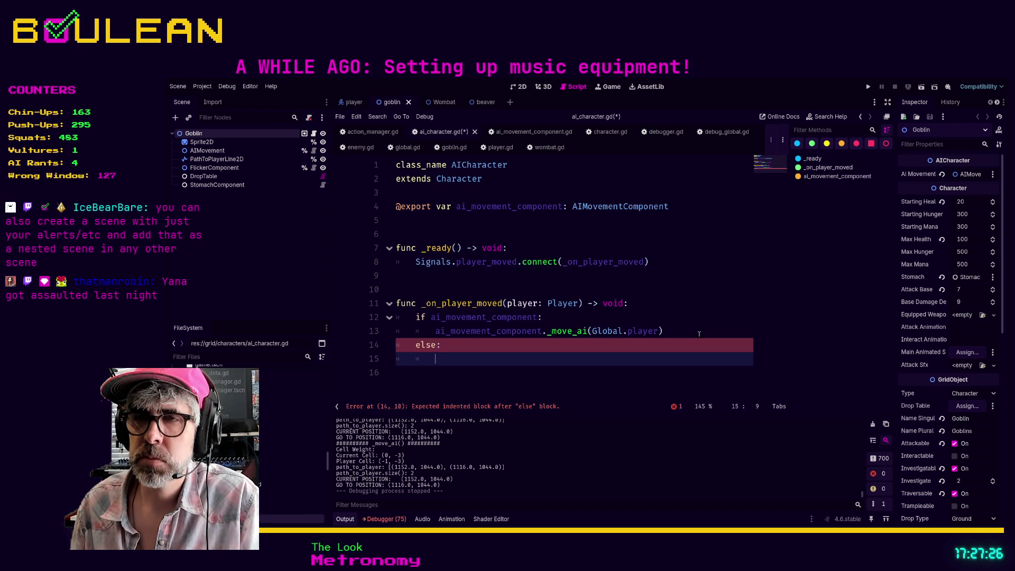
{"action": "type", "text": "if "}
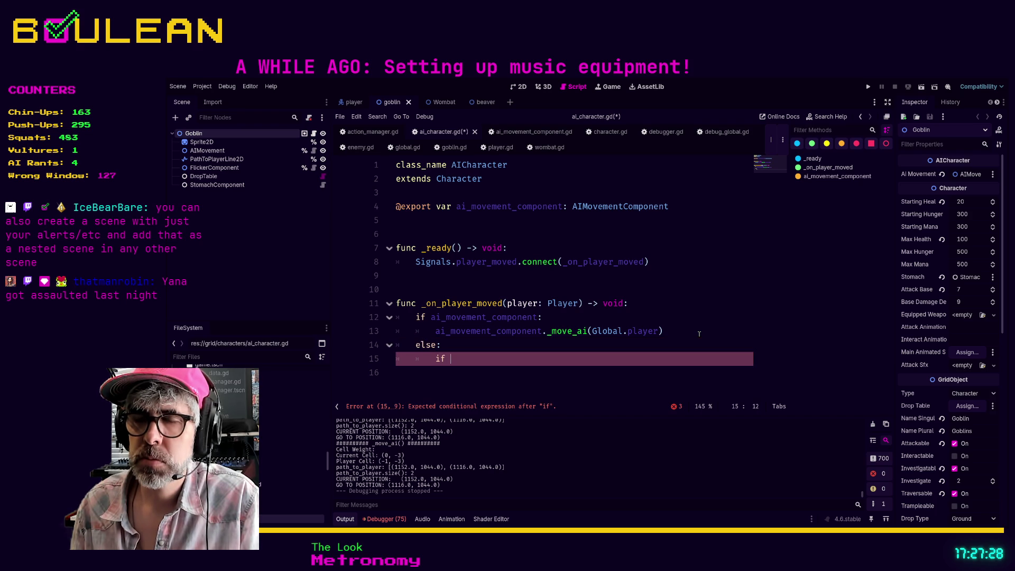
{"action": "type", "text": "debug_mode:"}
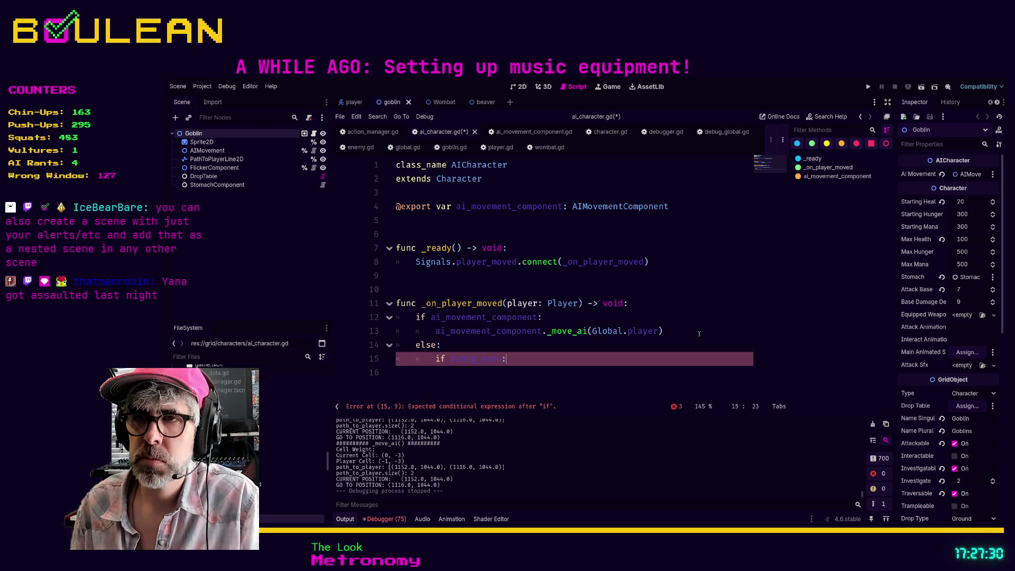
{"action": "key", "text": "Return"}
{"action": "type", "text": "print("}
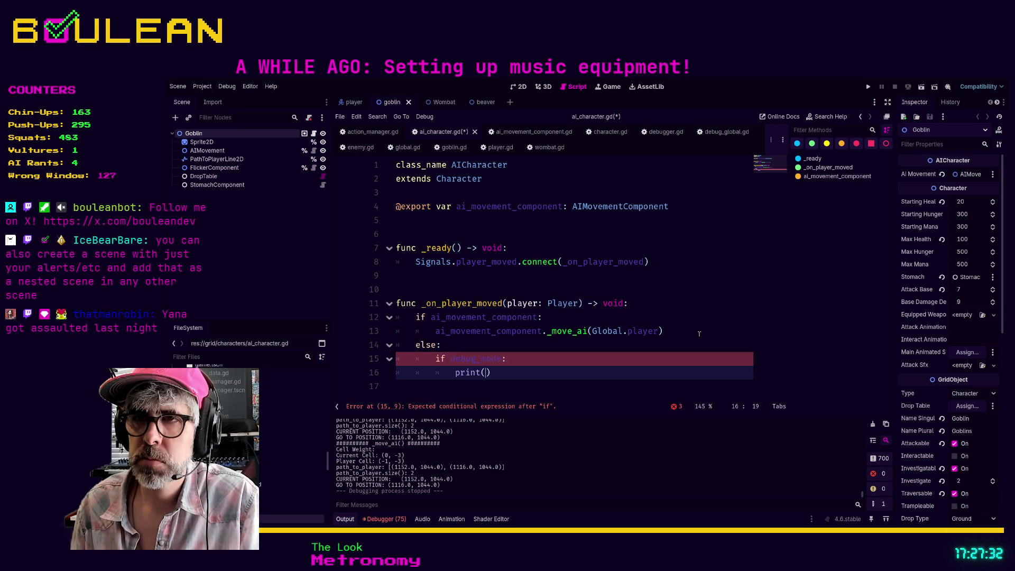
{"action": "type", "text": "\""}
{"action": "type", "text": "NO MOVEMENT COMPON"}
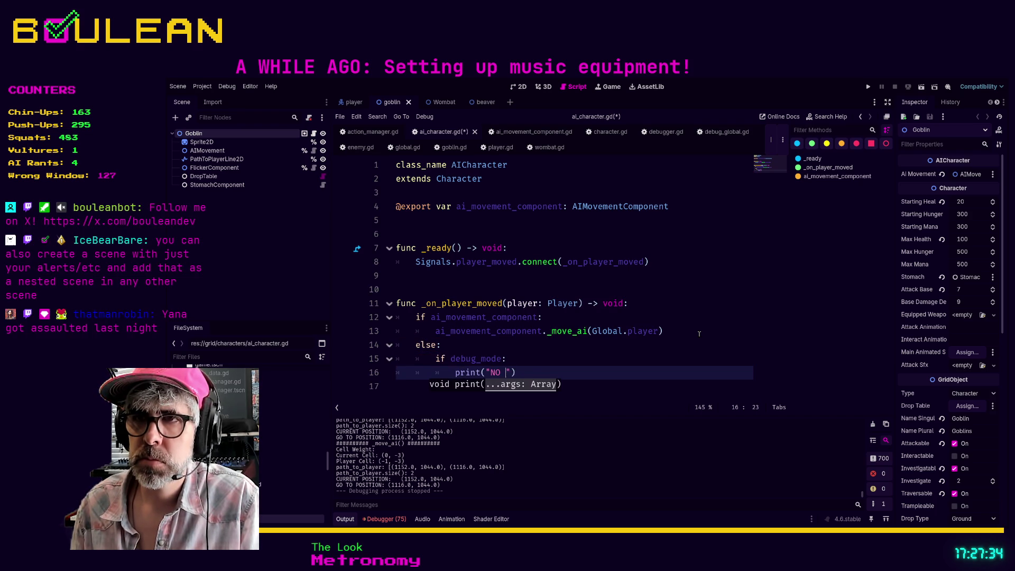
{"action": "type", "text": "ENT "}
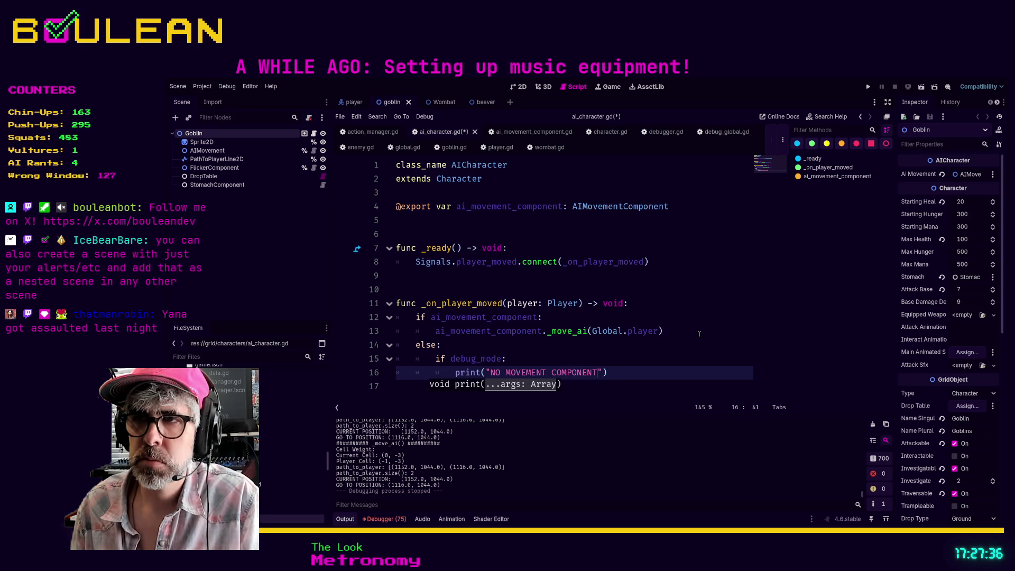
{"action": "type", "text": "EXIST "}
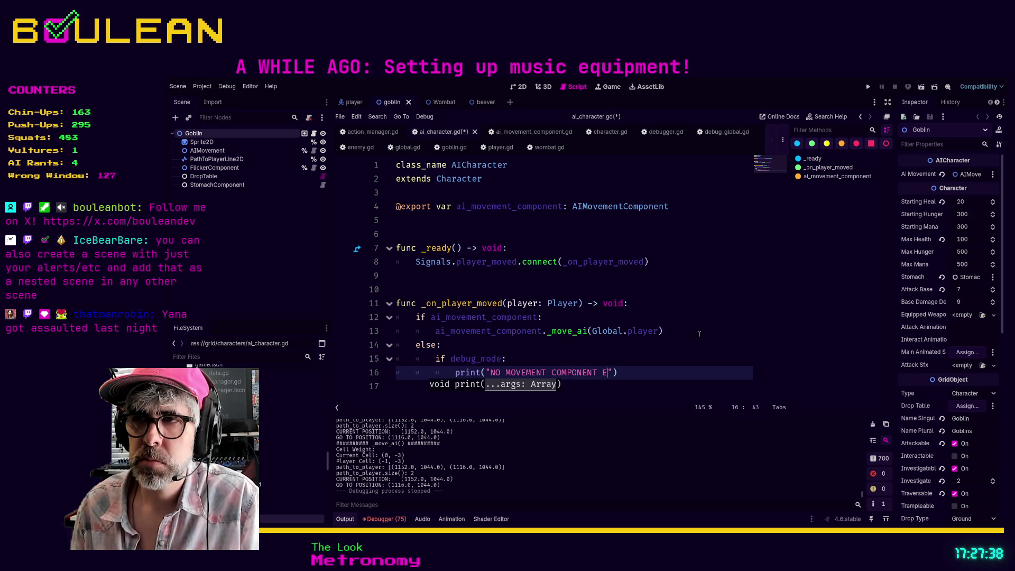
{"action": "type", "text": "FOR:  \" "}
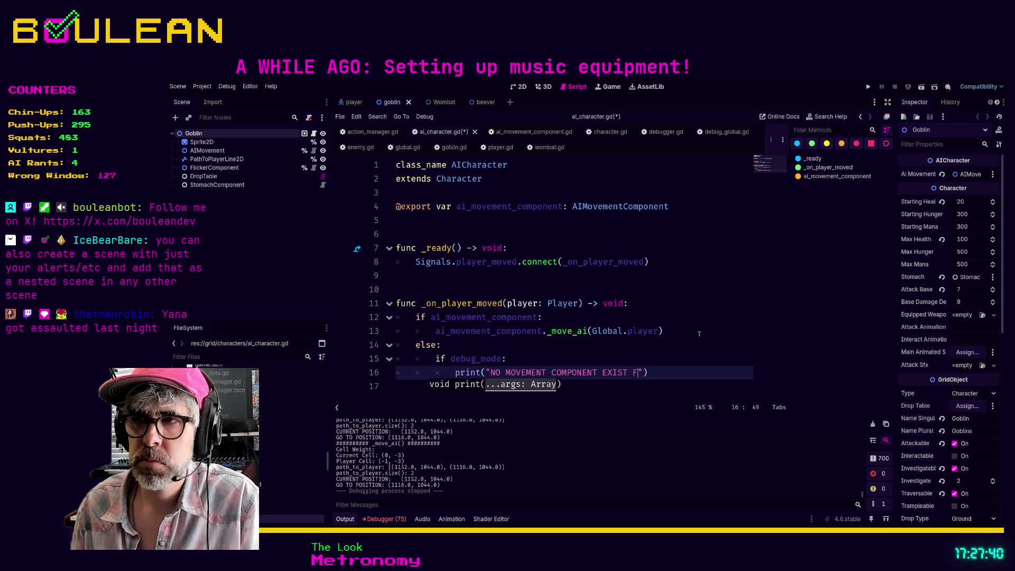
{"action": "type", "text": "+ str("}
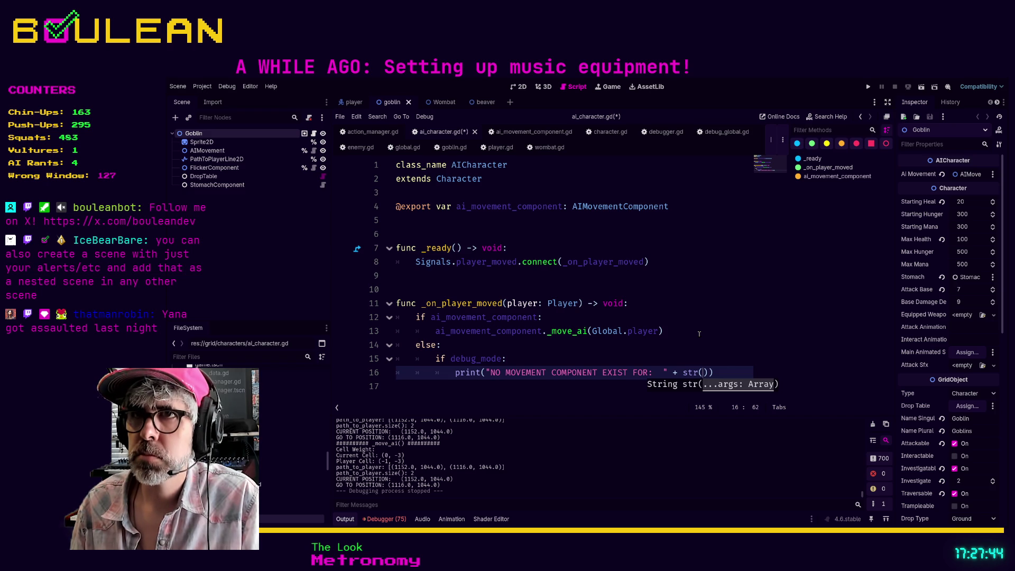
{"action": "type", "text": "self"}
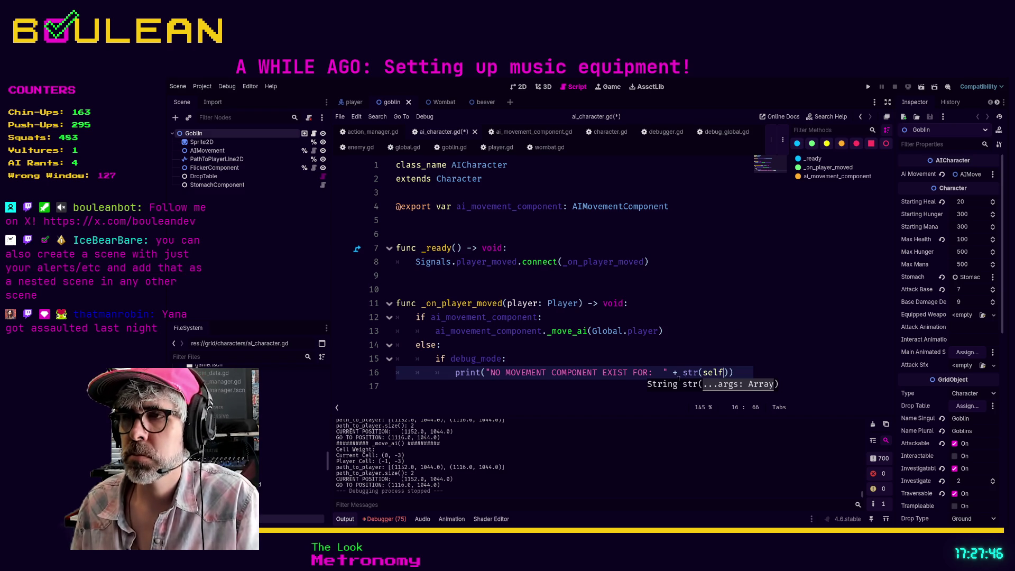
Review the debug_mode check and print line, then save ai_character.gd
{"action": "left_click", "coordinate": [663, 361]}
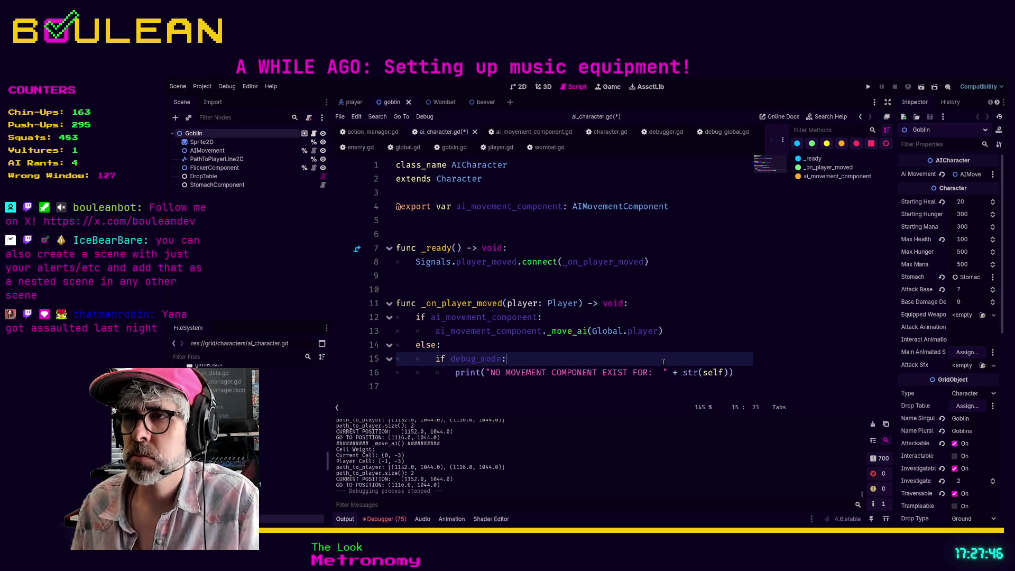
{"action": "left_click", "coordinate": [725, 372]}
{"action": "left_click", "coordinate": [648, 391]}
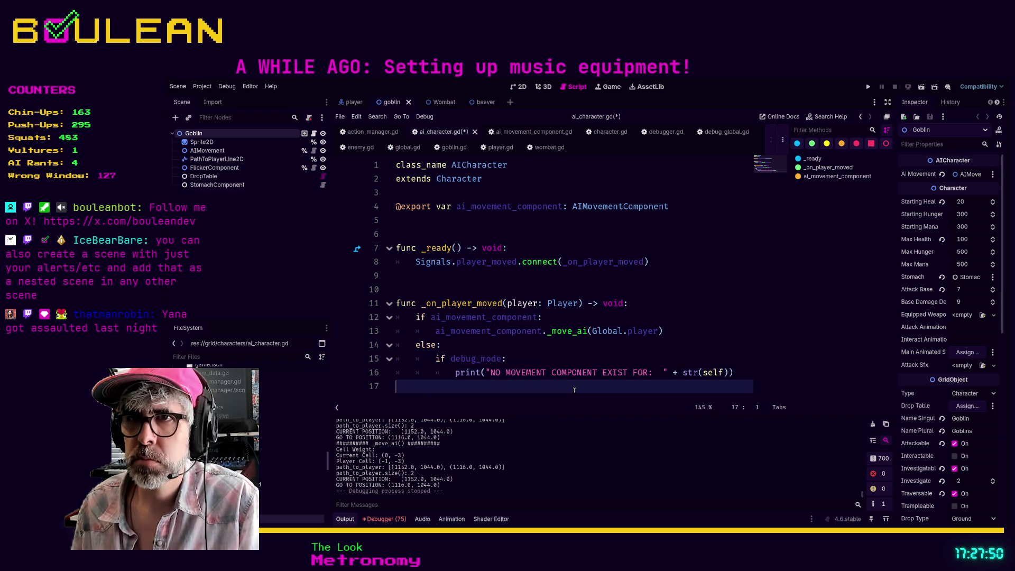
{"action": "key", "text": "ctrl+s"}
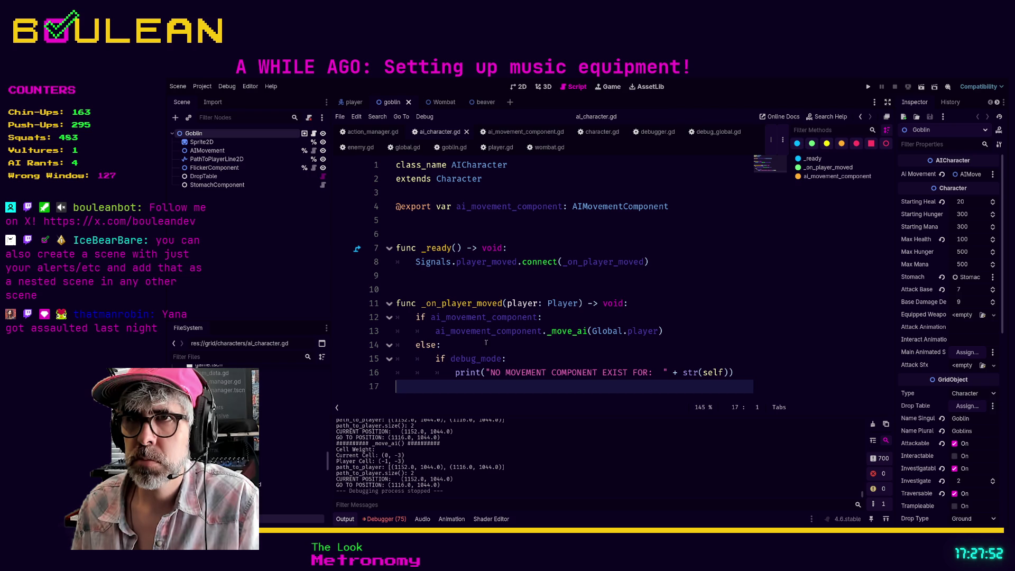
Remove the duplicate 'var debug_mode: bool = true' declaration from ai_character.gd
{"action": "left_click", "coordinate": [421, 221]}
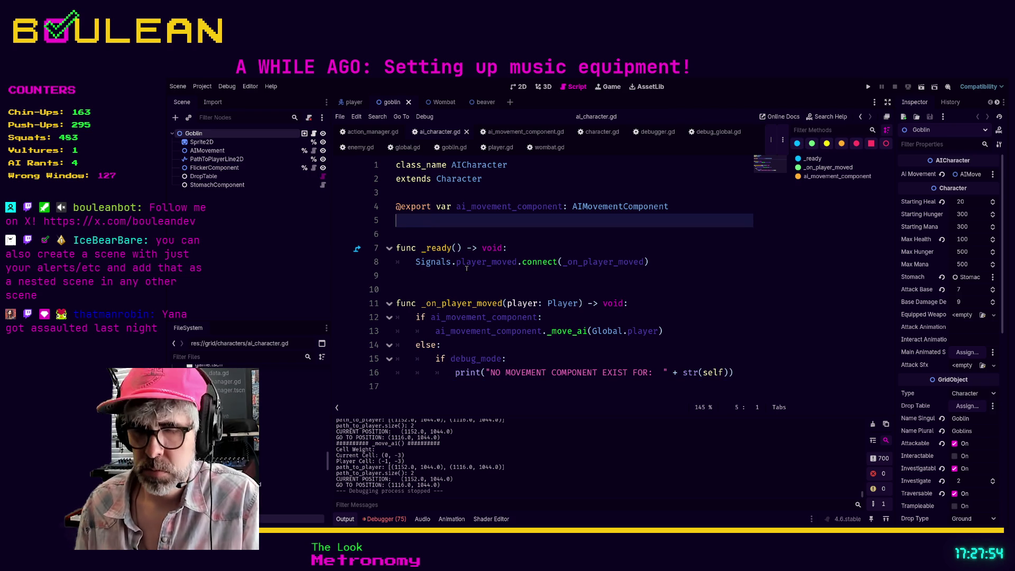
{"action": "type", "text": "var debug_mode: "}
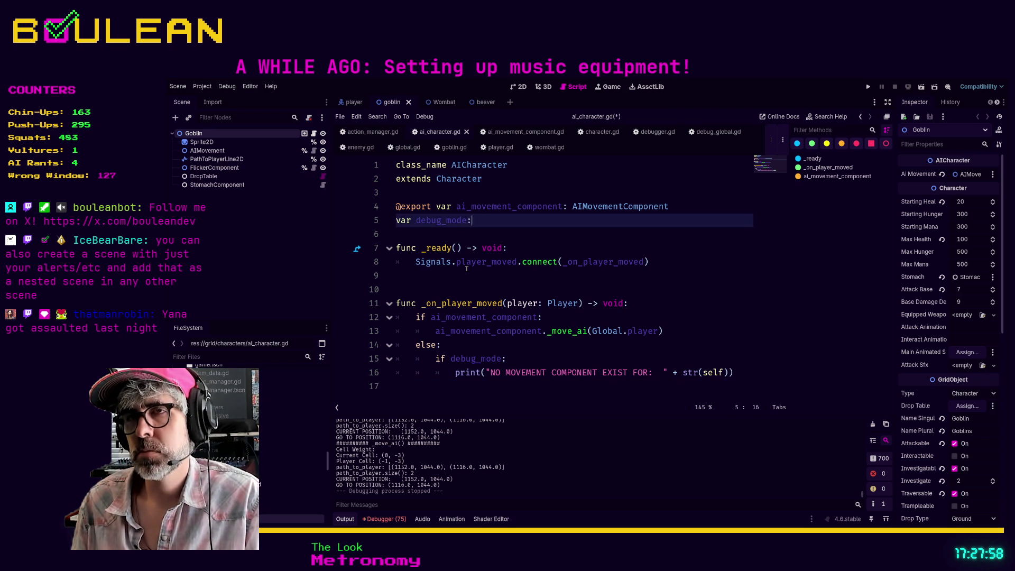
{"action": "type", "text": "boo"}
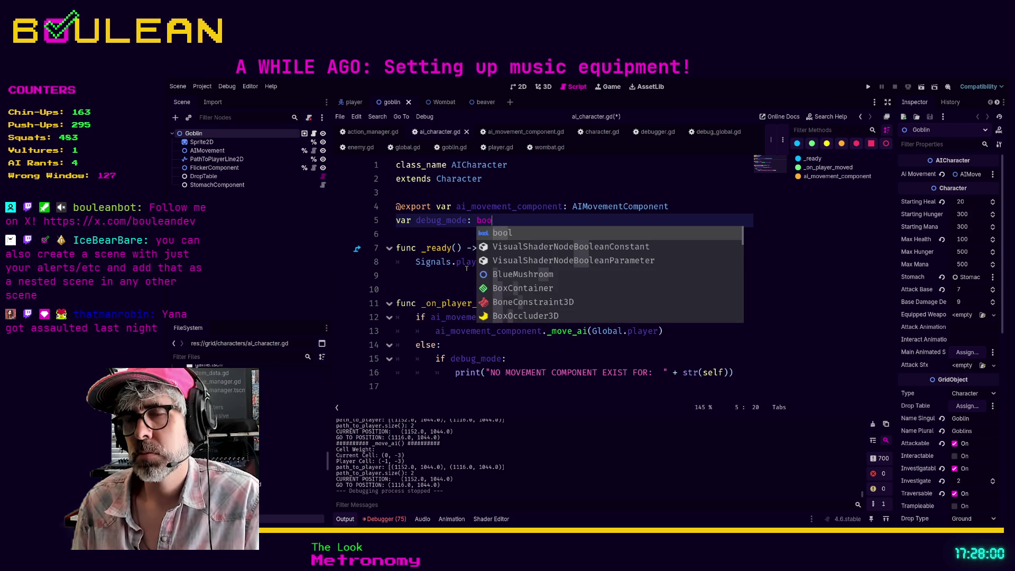
{"action": "type", "text": "l = true"}
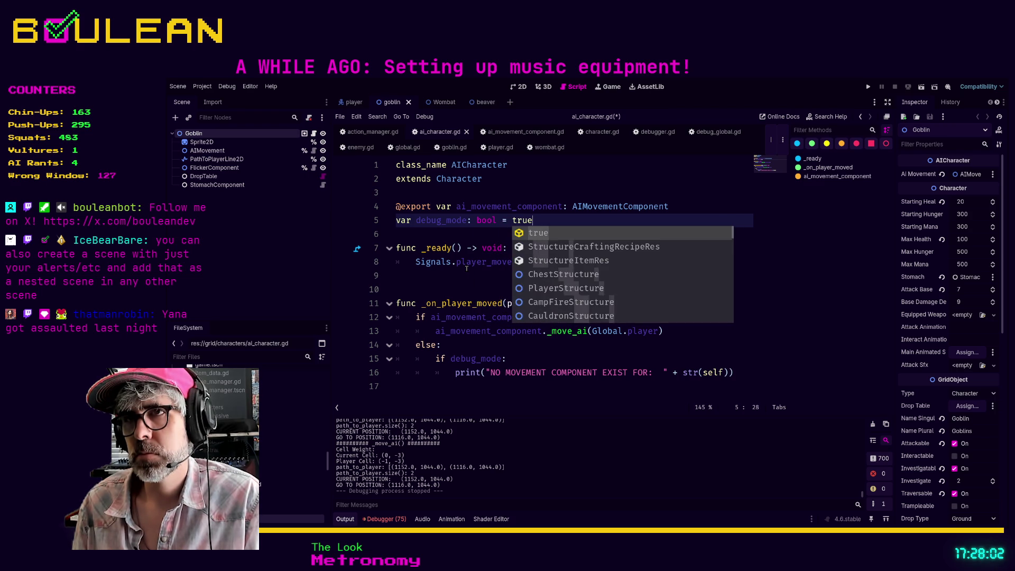
{"action": "left_click", "coordinate": [505, 277]}
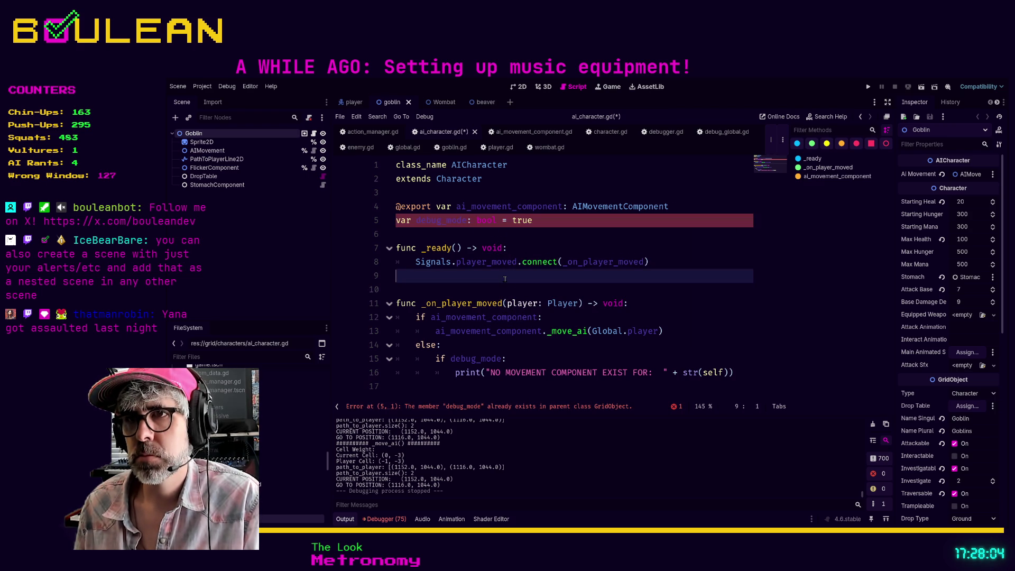
{"action": "left_click", "coordinate": [553, 222]}
{"action": "key", "text": "shift+Home"}
{"action": "key", "text": "BackSpace"}
Open the parent Character script and search it for debug_mode
{"action": "left_click", "coordinate": [459, 165], "text": "ctrl"}
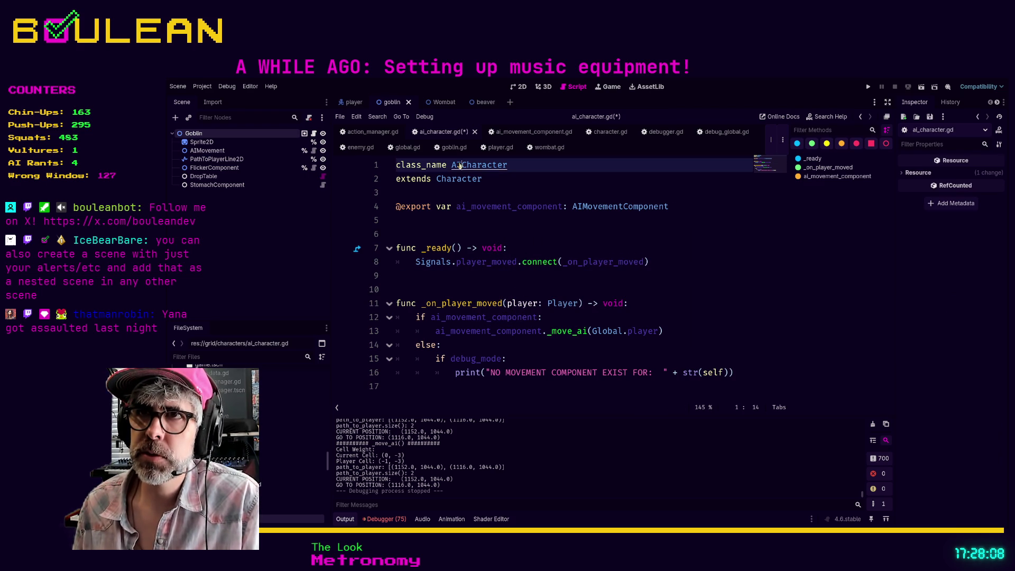
{"action": "left_click", "coordinate": [467, 180], "text": "ctrl"}
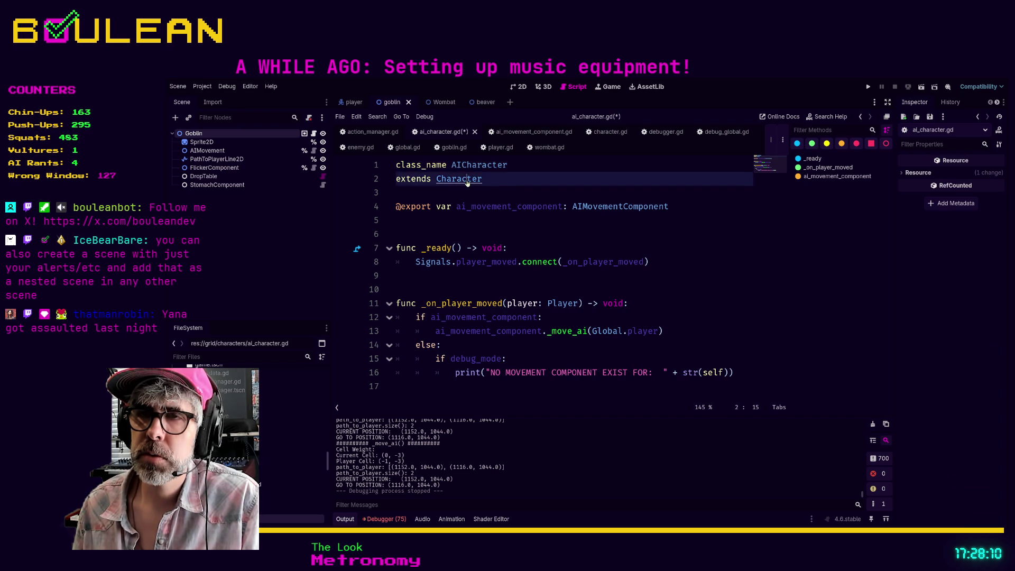
{"action": "scroll", "coordinate": [467, 180], "scroll_direction": "up", "scroll_amount": 15}
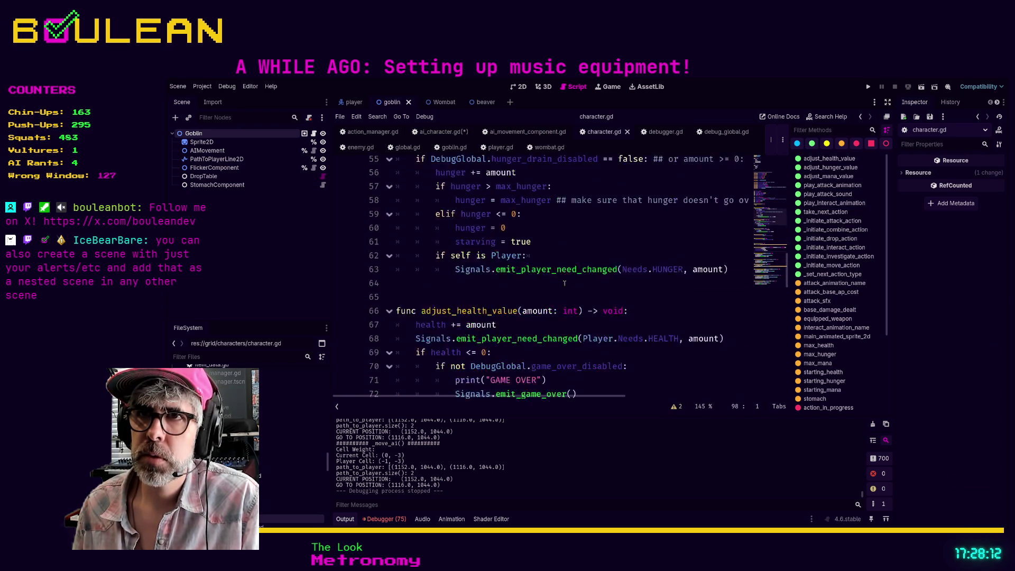
{"action": "scroll", "coordinate": [563, 282], "scroll_direction": "up", "scroll_amount": 8}
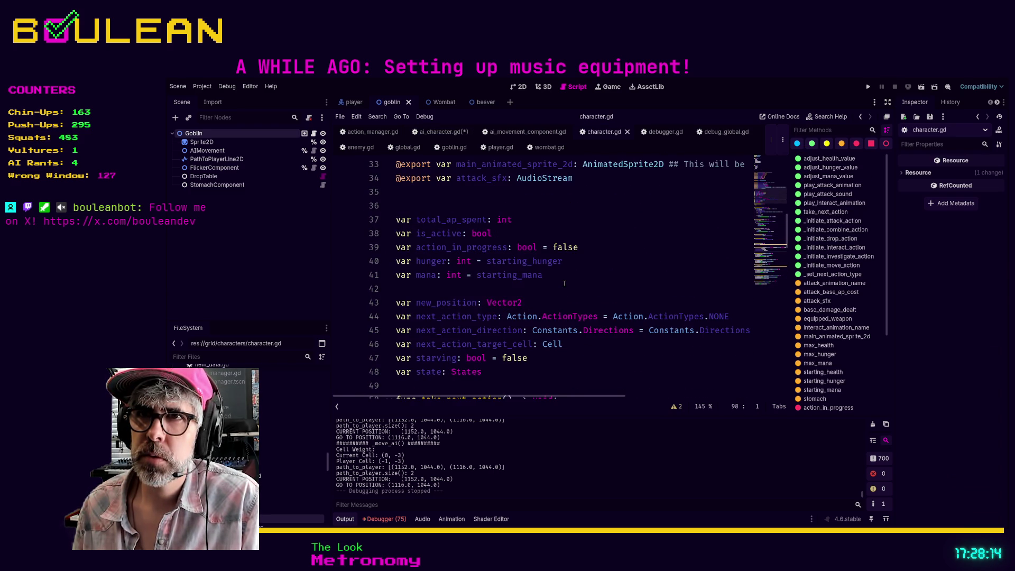
{"action": "scroll", "coordinate": [564, 283], "scroll_direction": "up", "scroll_amount": 5}
{"action": "left_click", "coordinate": [574, 264]}
{"action": "key", "text": "ctrl+f"}
{"action": "type", "text": "debug_mode"}
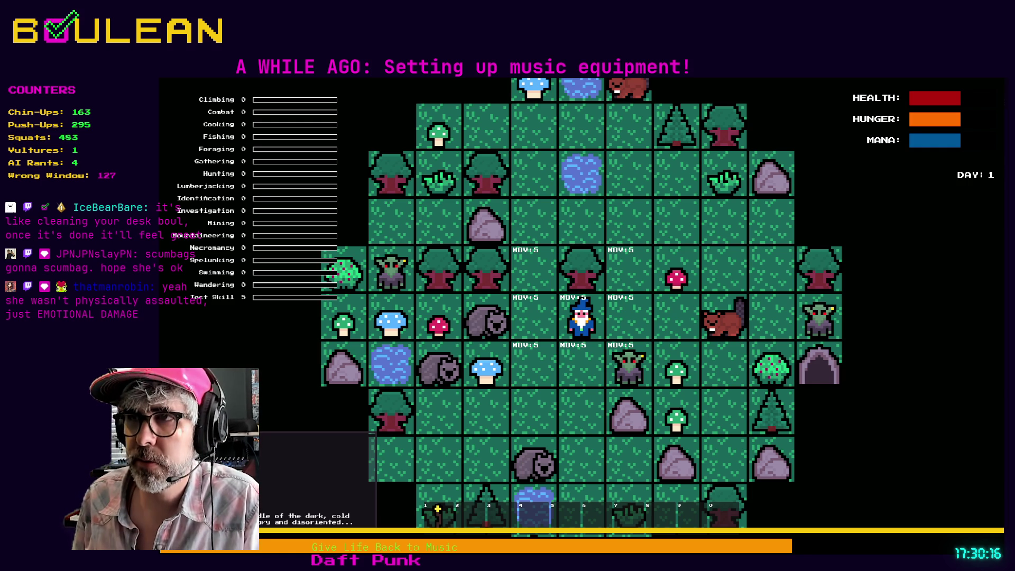
Move the wizard down, left and up twice, then stop the game
{"action": "key", "text": "Down"}
{"action": "key", "text": "Down"}
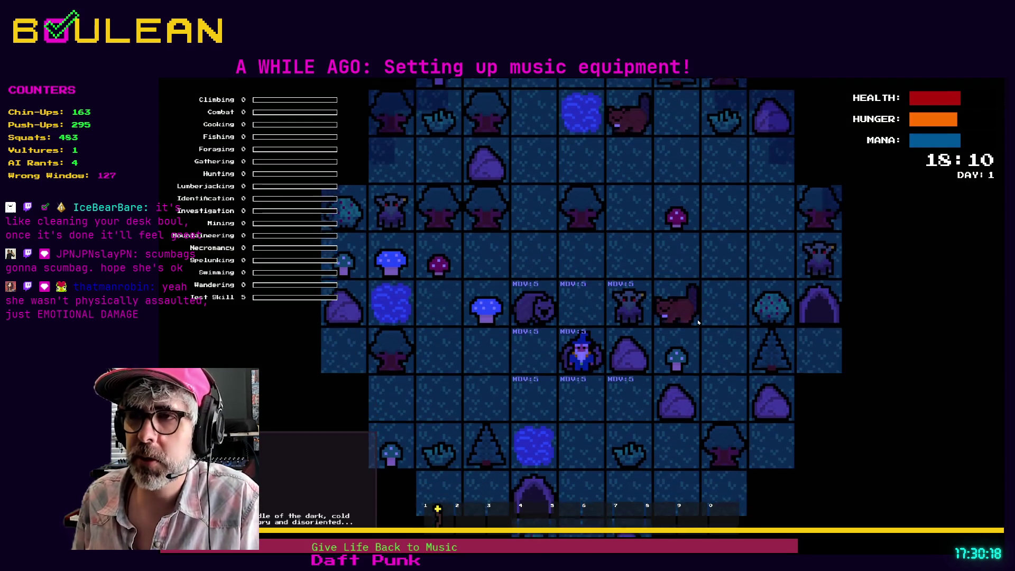
{"action": "key", "text": "Left"}
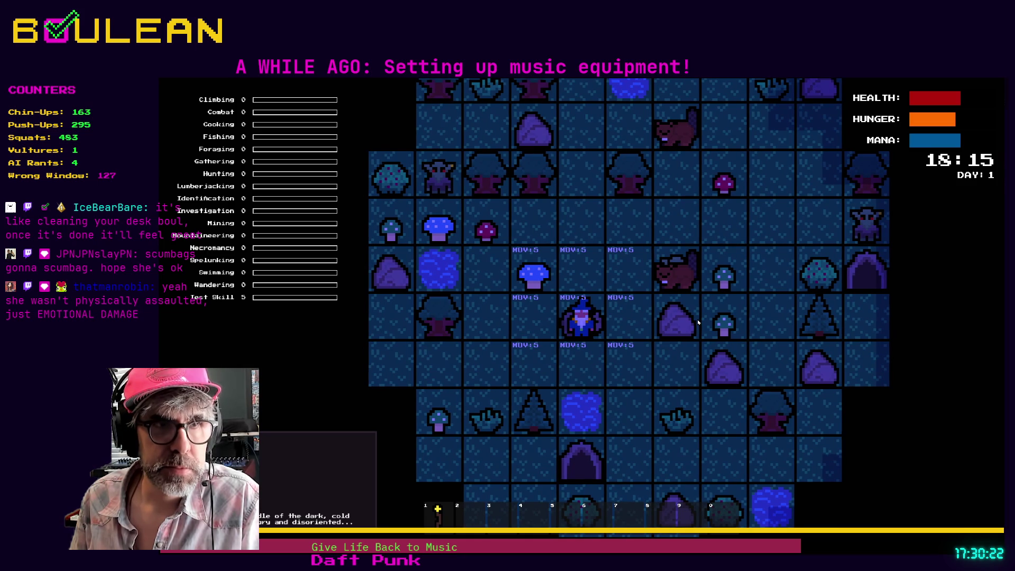
{"action": "key", "text": "Up"}
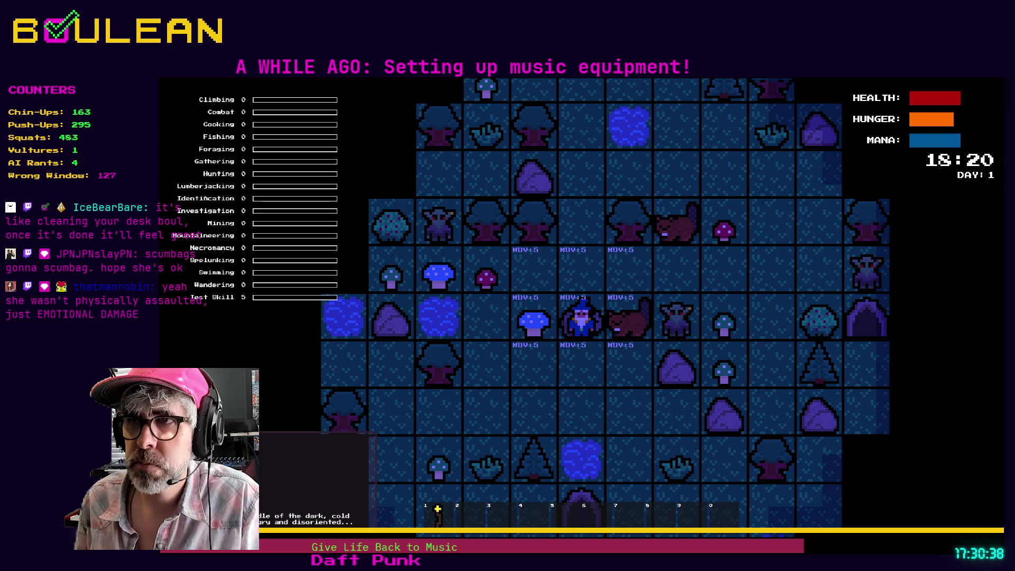
{"action": "key", "text": "Up"}
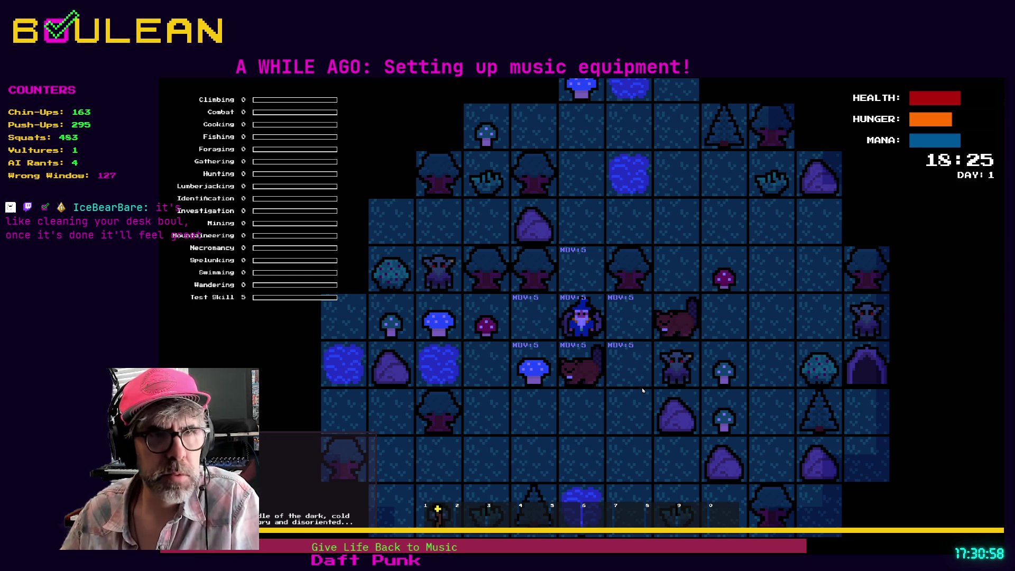
{"action": "key", "text": "Escape"}
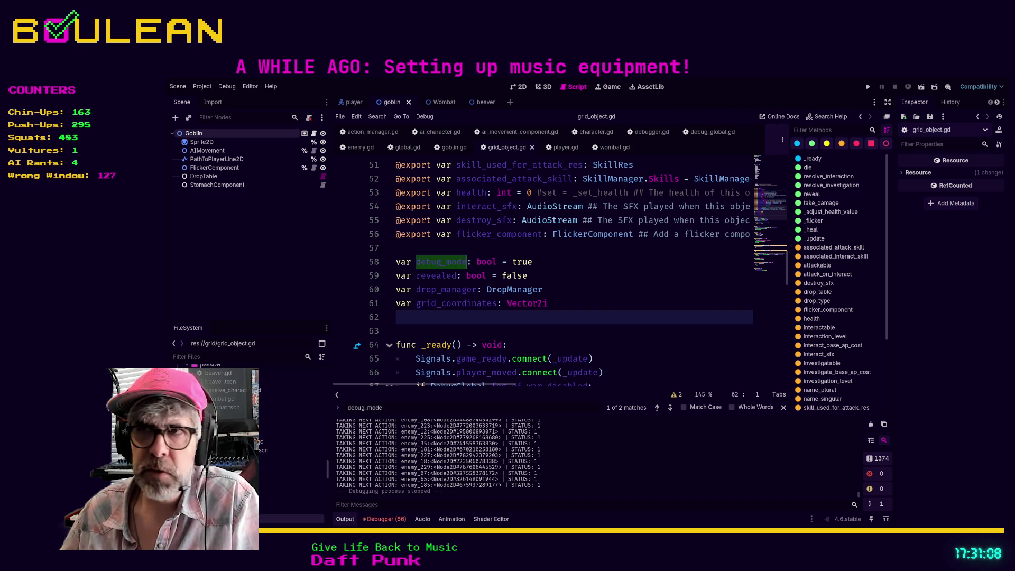
Check game_ui.gd's _on_skill_xp_increased handler, then open signals.gd via the FileSystem filter 'signal'
{"action": "left_click", "coordinate": [547, 303]}
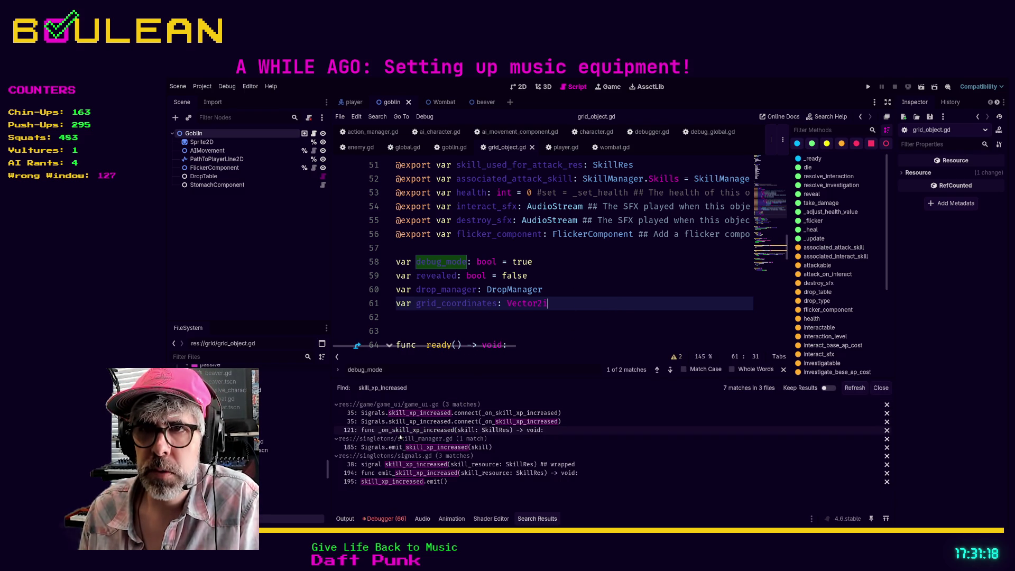
{"action": "left_click", "coordinate": [400, 432]}
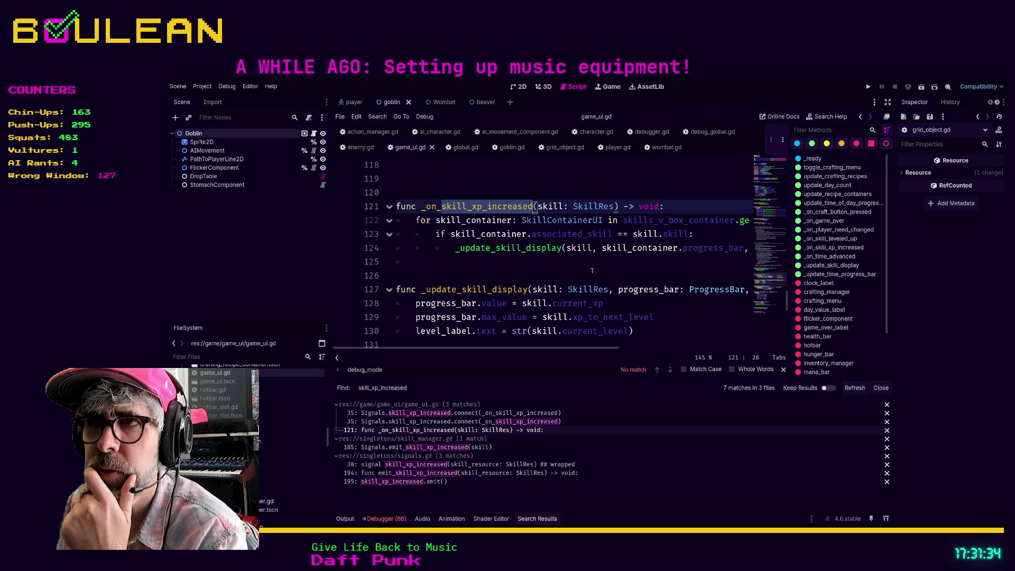
{"action": "left_click", "coordinate": [509, 271]}
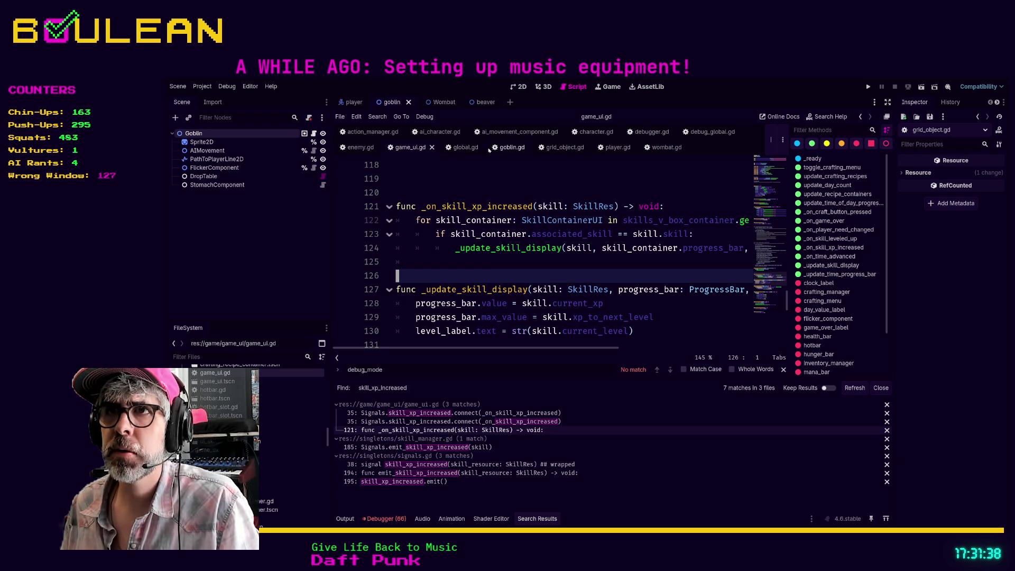
{"action": "left_click", "coordinate": [238, 355]}
{"action": "type", "text": "sign"}
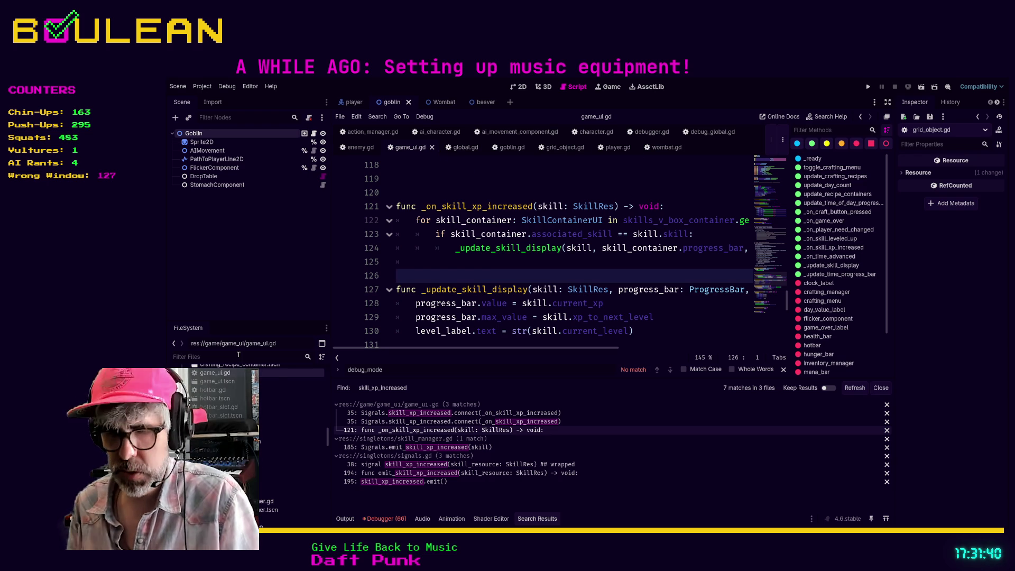
{"action": "type", "text": "al"}
{"action": "left_click", "coordinate": [233, 440]}
{"action": "double_click", "coordinate": [233, 441]}
Find skill_xp_increased and pass skill_resource into its emit() call on line 195, then save
{"action": "left_click", "coordinate": [653, 262]}
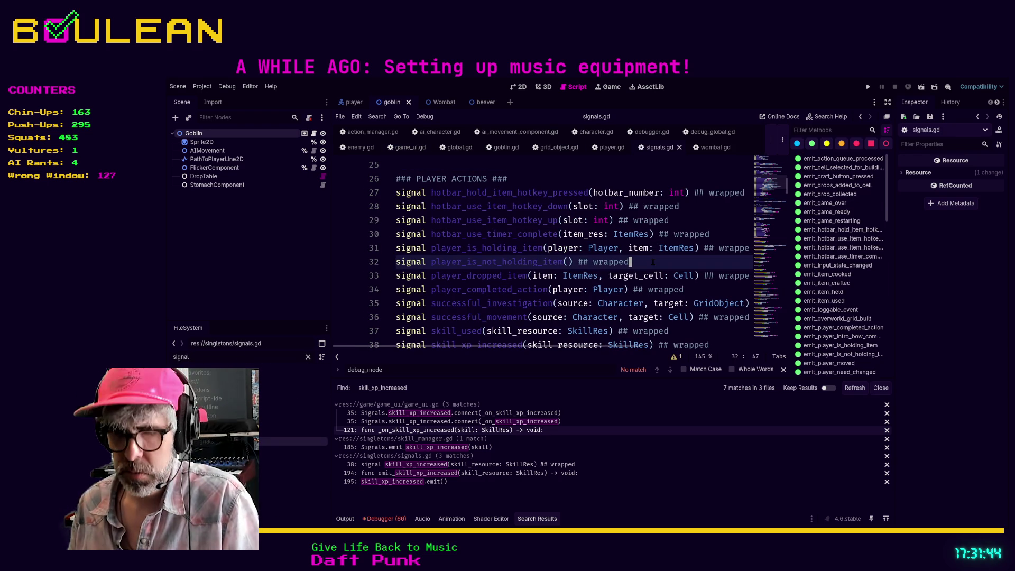
{"action": "key", "text": "ctrl+f"}
{"action": "type", "text": "skill_x"}
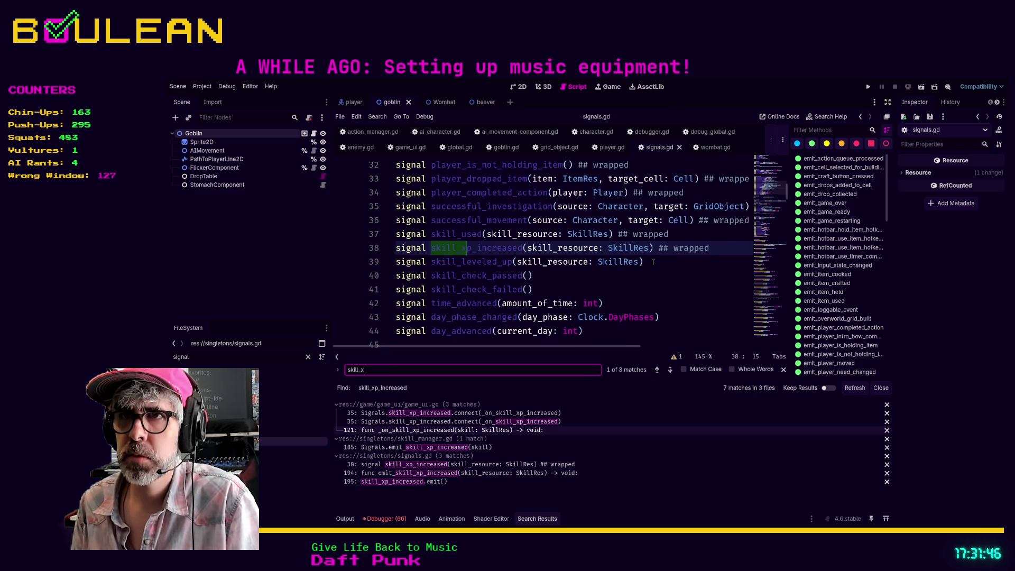
{"action": "type", "text": "p_increased"}
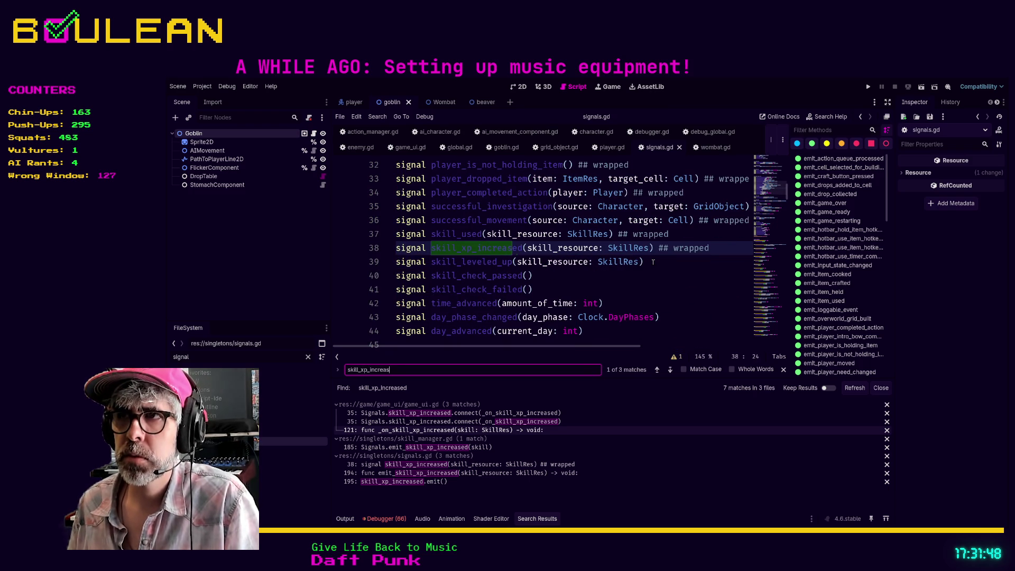
{"action": "key", "text": "Return"}
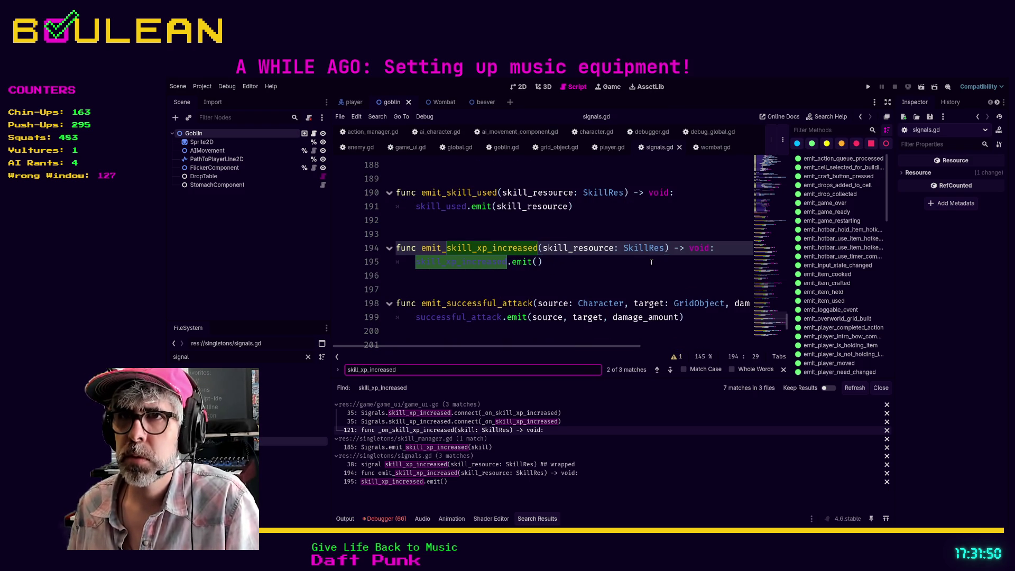
{"action": "left_click", "coordinate": [535, 267]}
{"action": "left_click", "coordinate": [537, 261]}
{"action": "type", "text": "skil"}
{"action": "type", "text": "l_resource"}
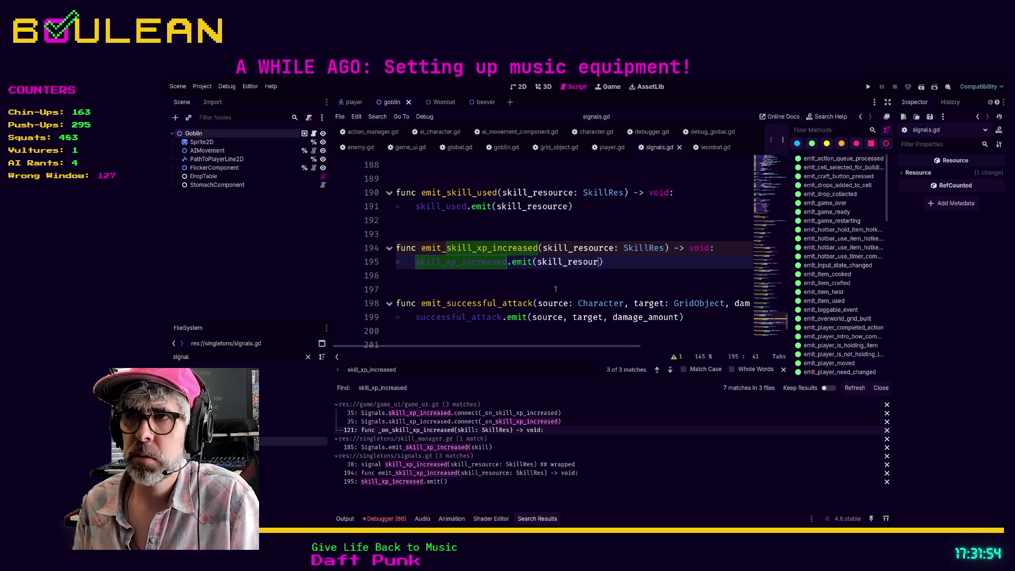
{"action": "left_click", "coordinate": [556, 289]}
{"action": "key", "text": "ctrl+s"}
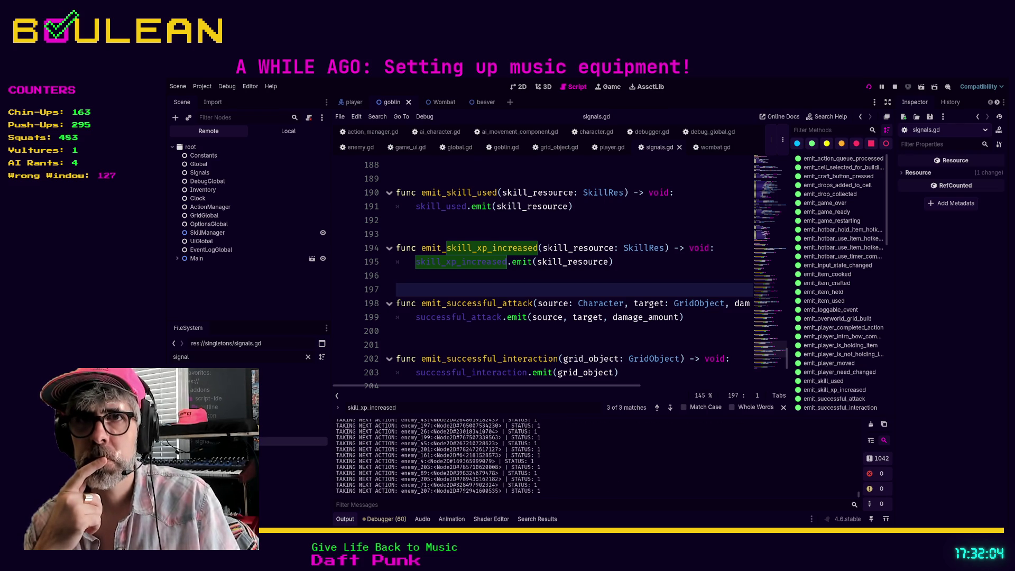
{"action": "key", "text": "alt+Tab"}
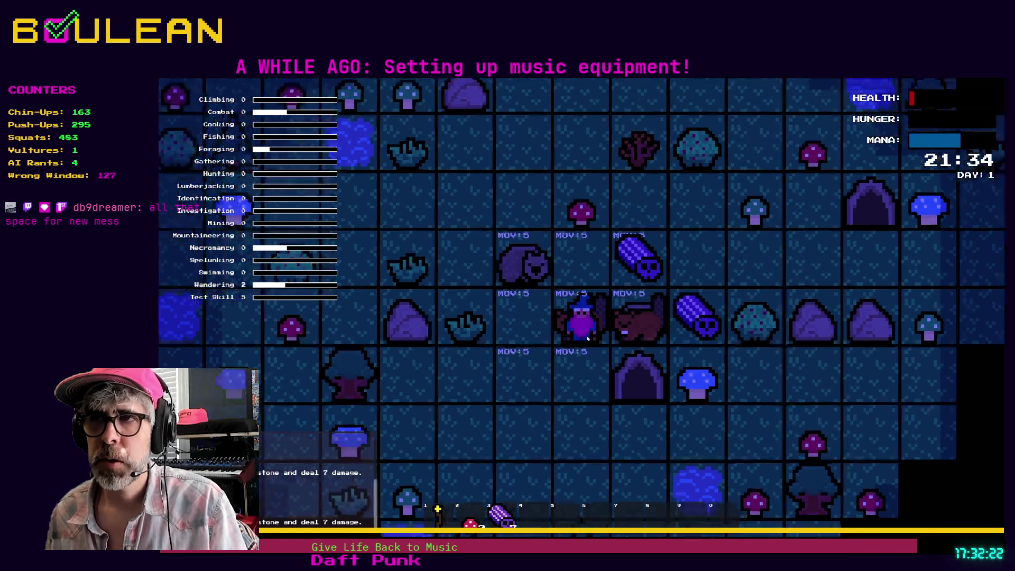
{"action": "scroll", "coordinate": [550, 301], "scroll_direction": "up", "scroll_amount": 3}
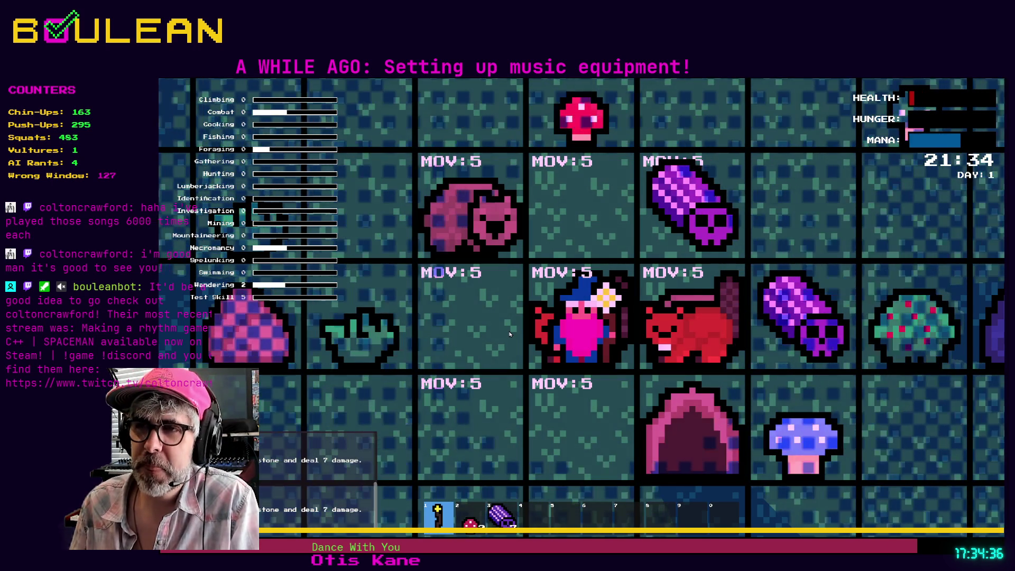
{"action": "key", "text": "Left"}
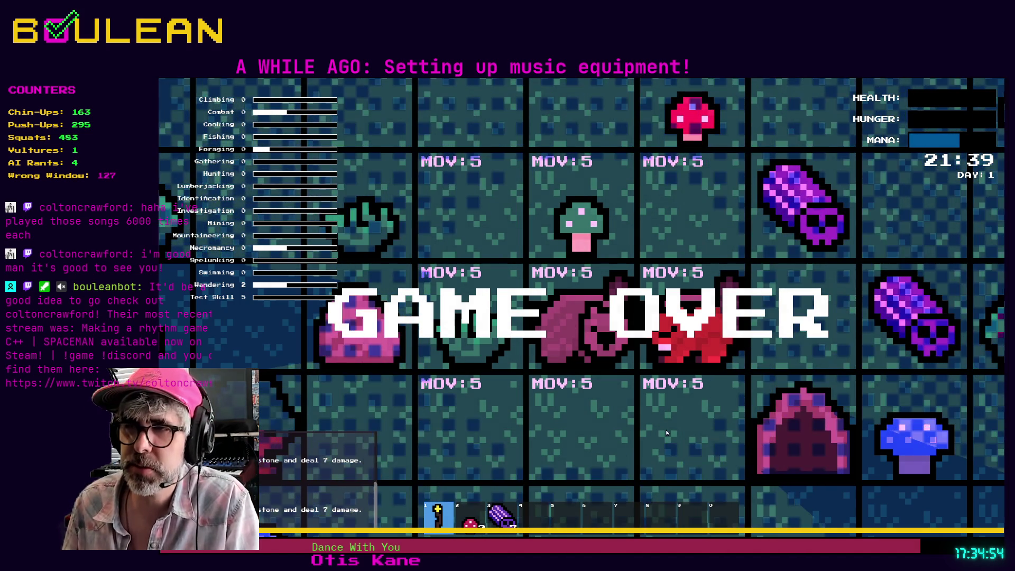
{"action": "key", "text": "Escape"}
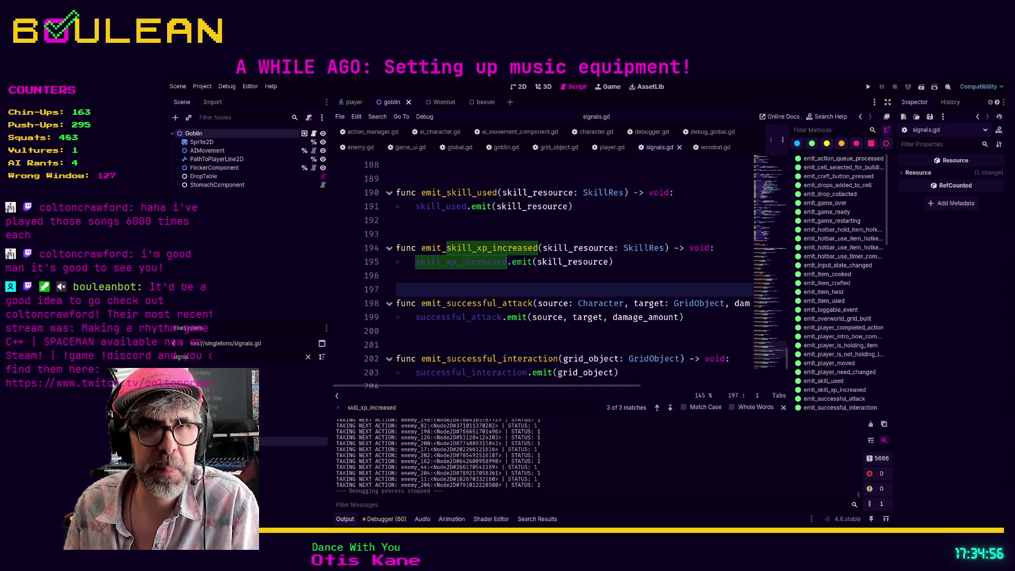
Review lines 195-201 around emit_skill_xp_increased in signals.gd
{"action": "left_click", "coordinate": [486, 332]}
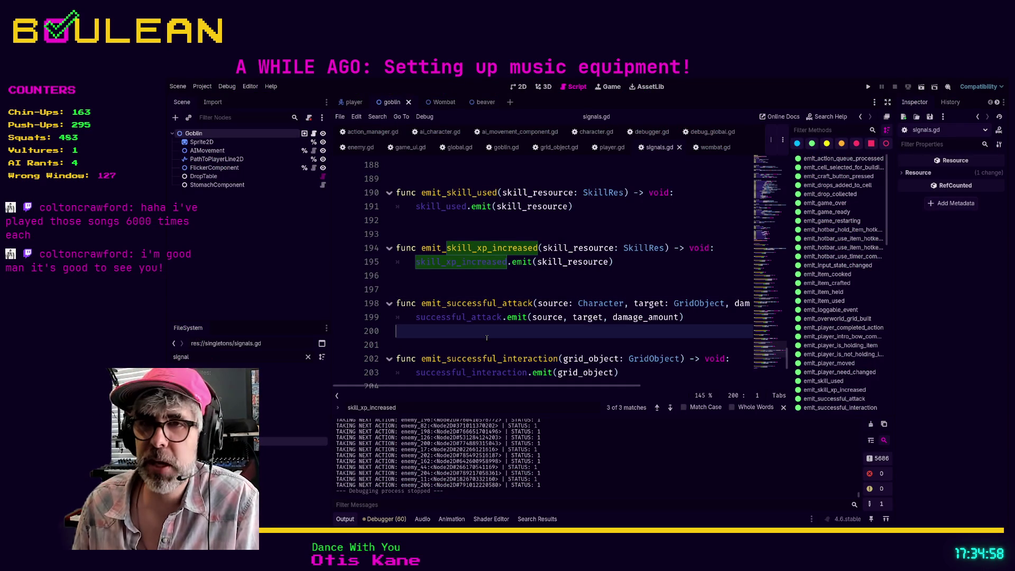
{"action": "left_click", "coordinate": [486, 338]}
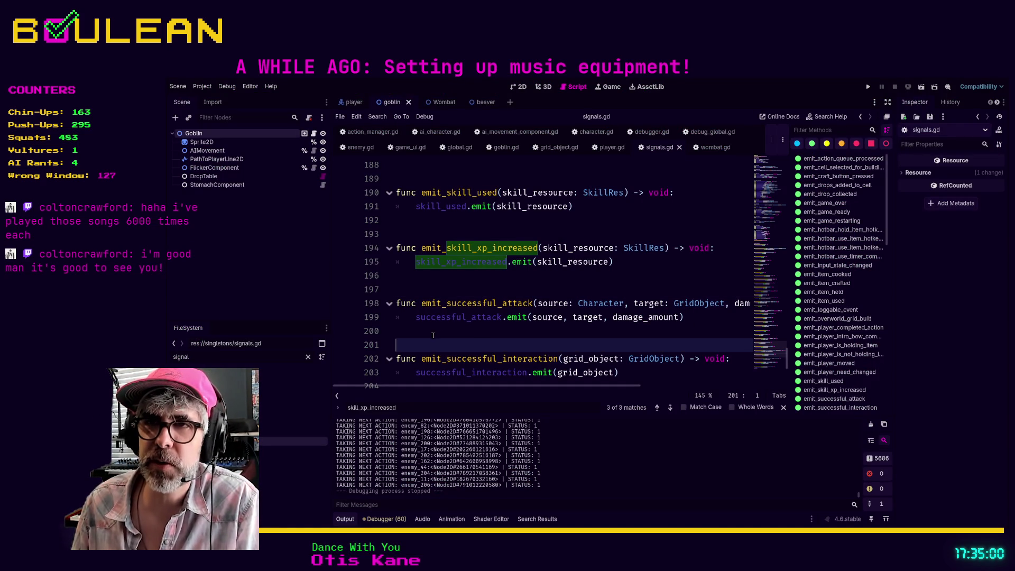
{"action": "key", "text": "Up"}
{"action": "left_click", "coordinate": [418, 290]}
{"action": "key", "text": "Up"}
{"action": "key", "text": "Up"}
{"action": "key", "text": "Up"}
{"action": "left_click", "coordinate": [522, 261]}
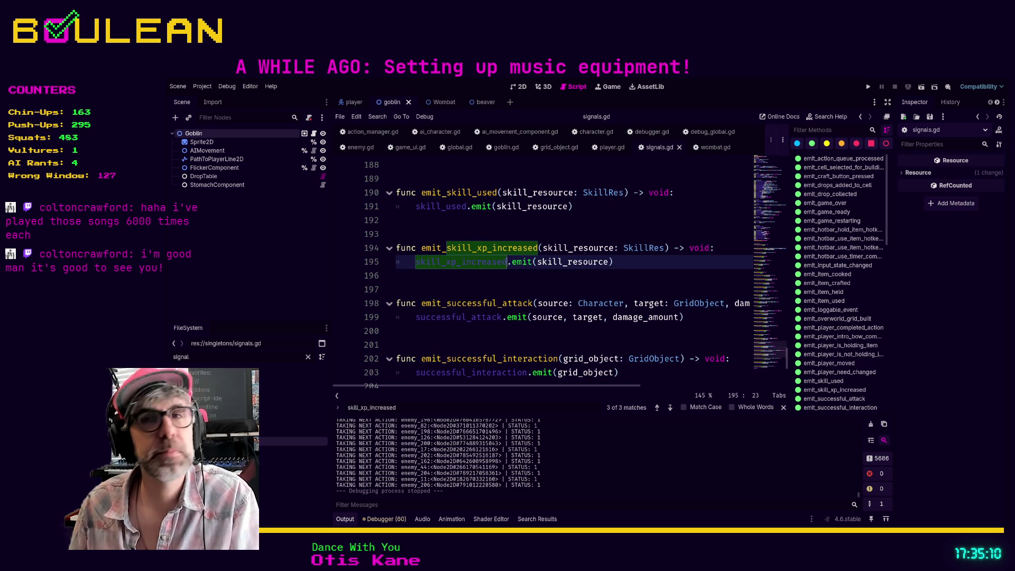
{"action": "left_click", "coordinate": [508, 289]}
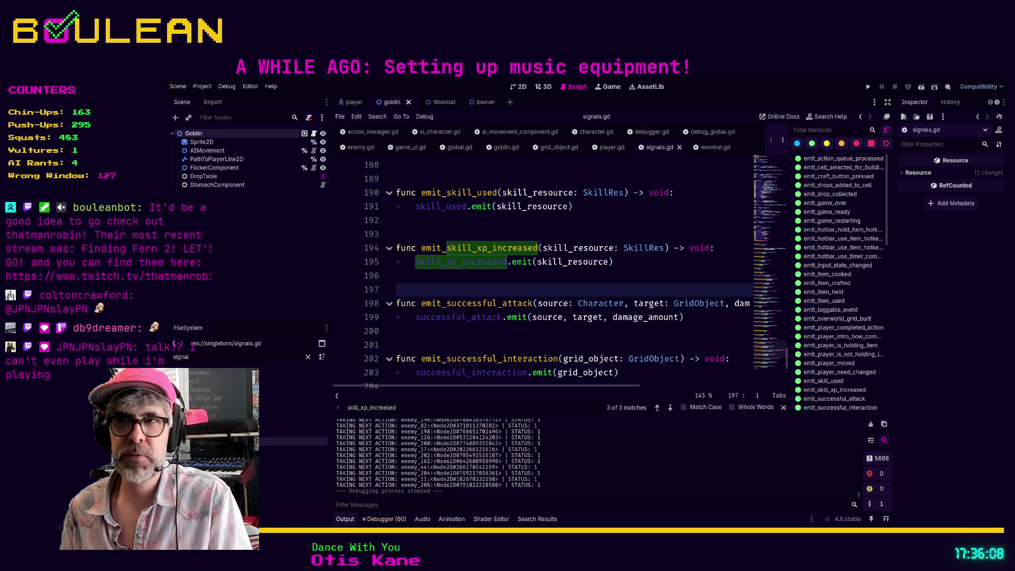
{"action": "left_click", "coordinate": [441, 334]}
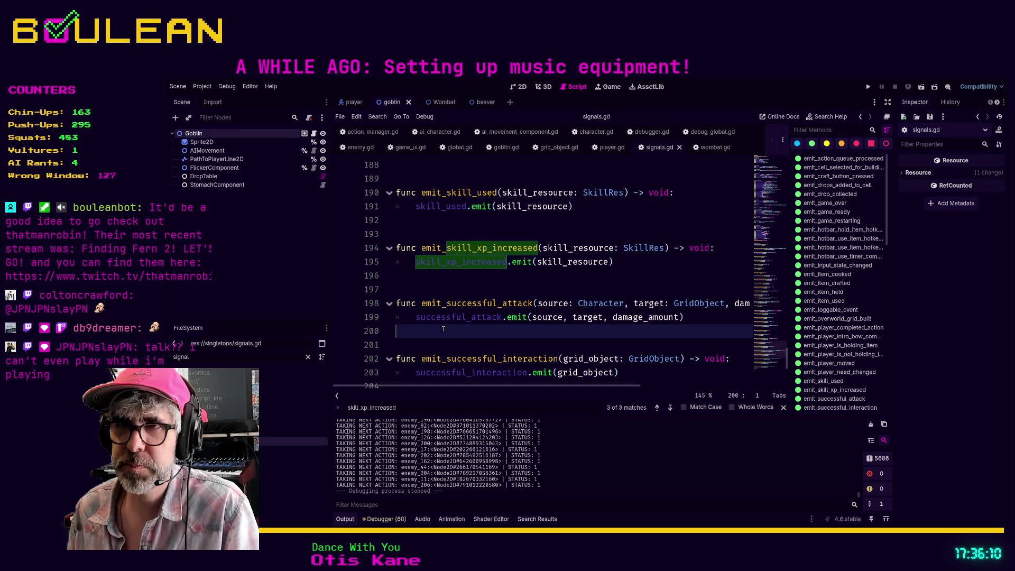
{"action": "left_click", "coordinate": [444, 340]}
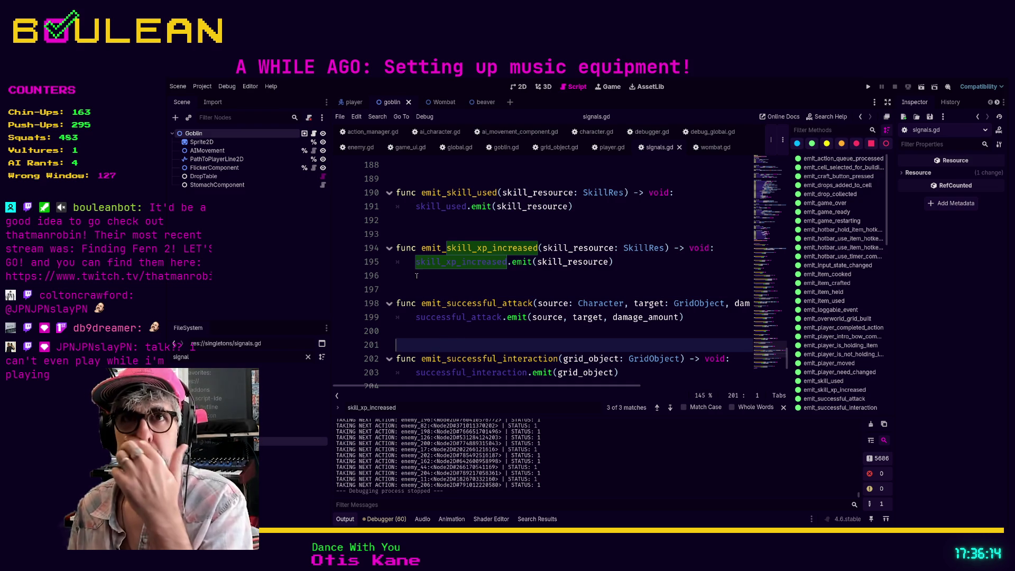
Search signals.gd for 'move'
{"action": "left_click", "coordinate": [458, 270]}
{"action": "key", "text": "ctrl+f"}
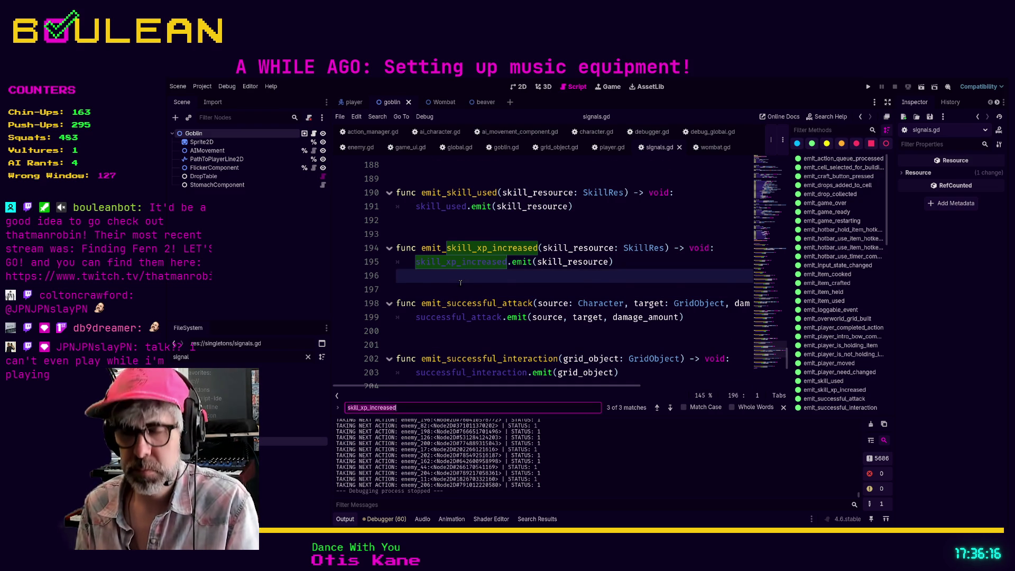
{"action": "type", "text": "move"}
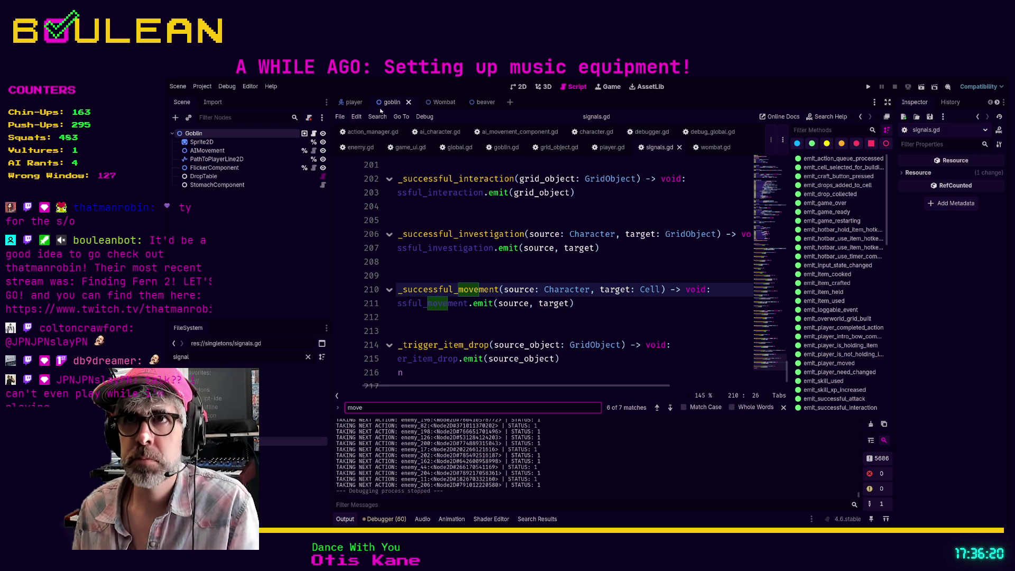
Compare wombat.gd's _ready with the AICharacter _ready in ai_character.gd
{"action": "left_click", "coordinate": [436, 133]}
{"action": "scroll", "coordinate": [511, 256], "scroll_direction": "down", "scroll_amount": 1}
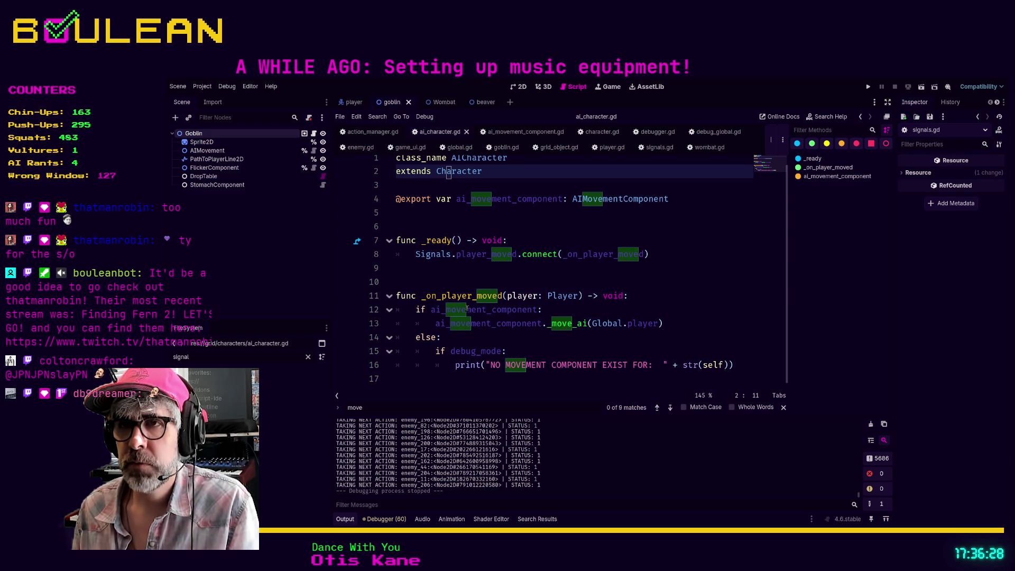
{"action": "scroll", "coordinate": [531, 312], "scroll_direction": "up", "scroll_amount": 1}
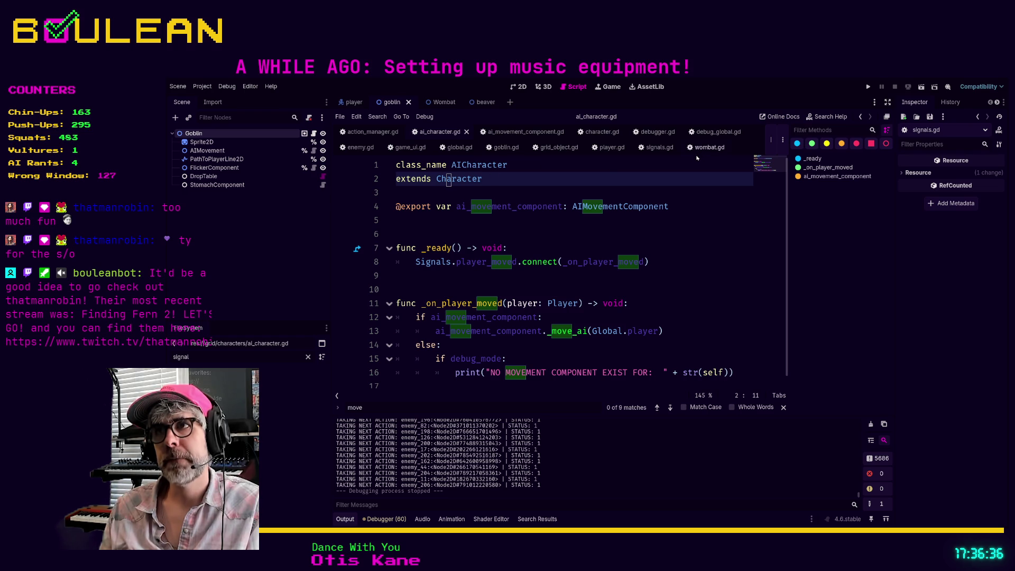
{"action": "left_click", "coordinate": [706, 147]}
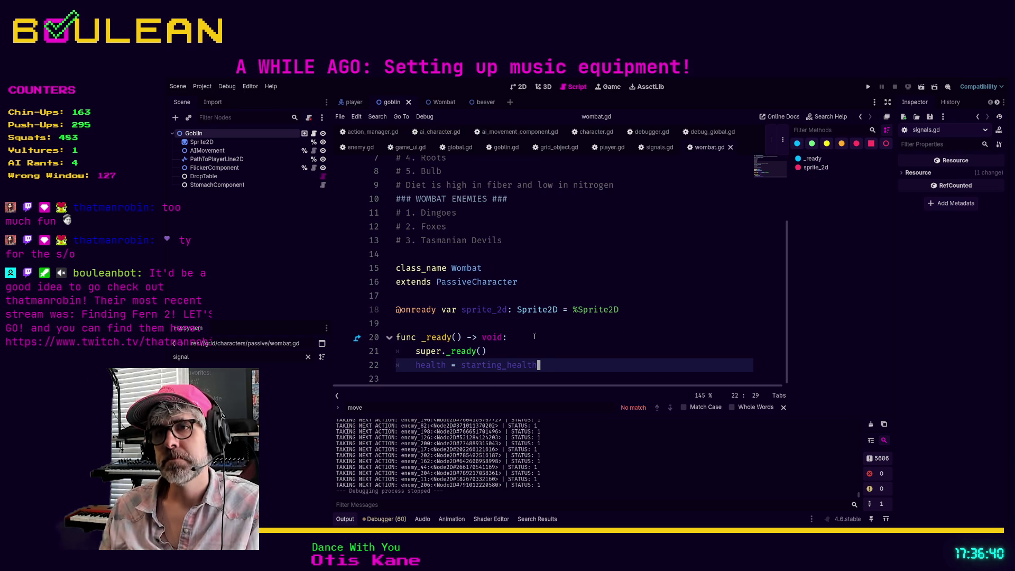
{"action": "left_click", "coordinate": [465, 358], "text": "ctrl"}
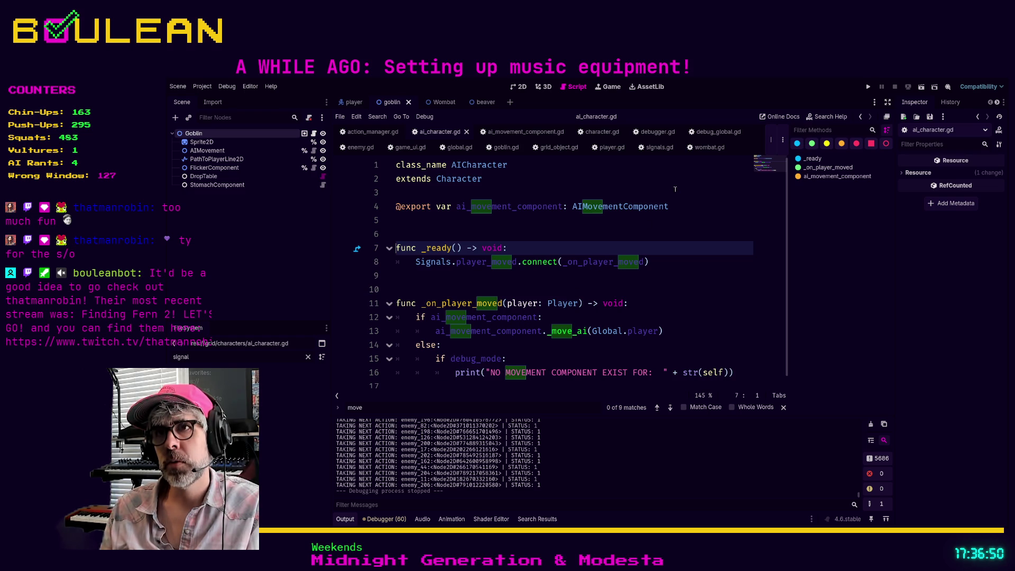
{"action": "left_click", "coordinate": [708, 147]}
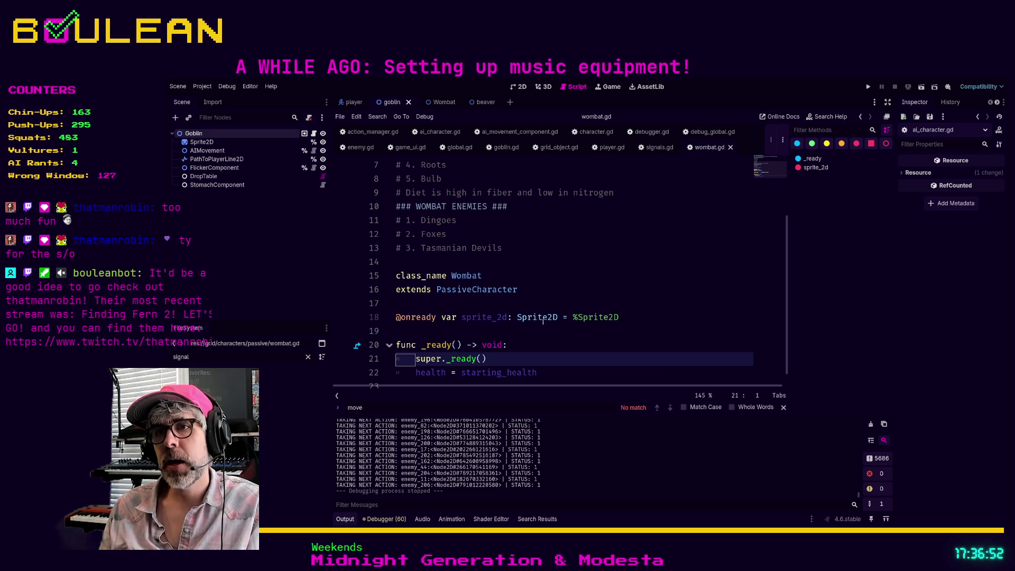
Select wombat's super._ready() line, then open goblin.gd at its _ready header
{"action": "scroll", "coordinate": [535, 331], "scroll_direction": "down", "scroll_amount": 1}
{"action": "scroll", "coordinate": [511, 345], "scroll_direction": "up", "scroll_amount": 1}
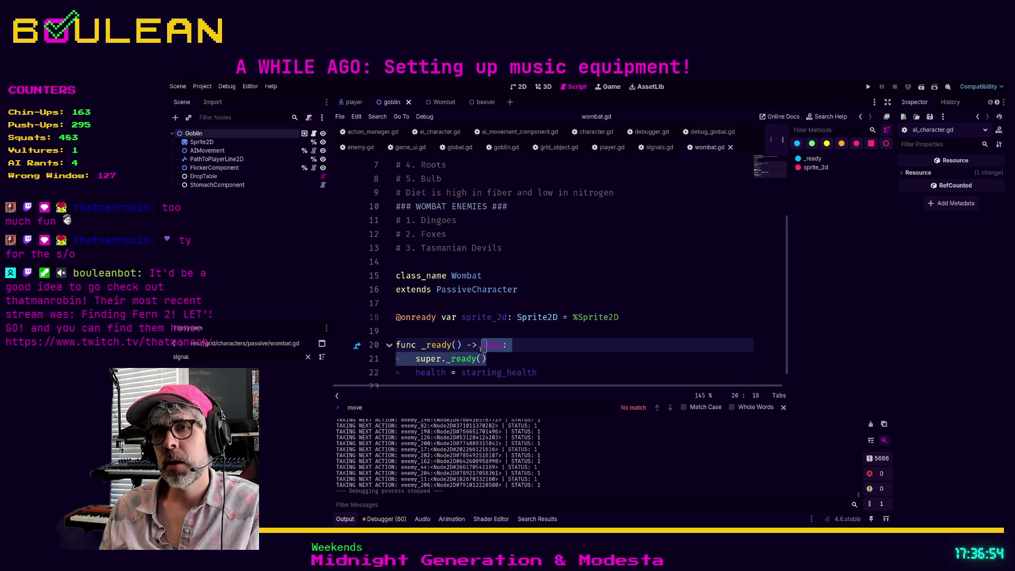
{"action": "triple_click", "coordinate": [512, 359]}
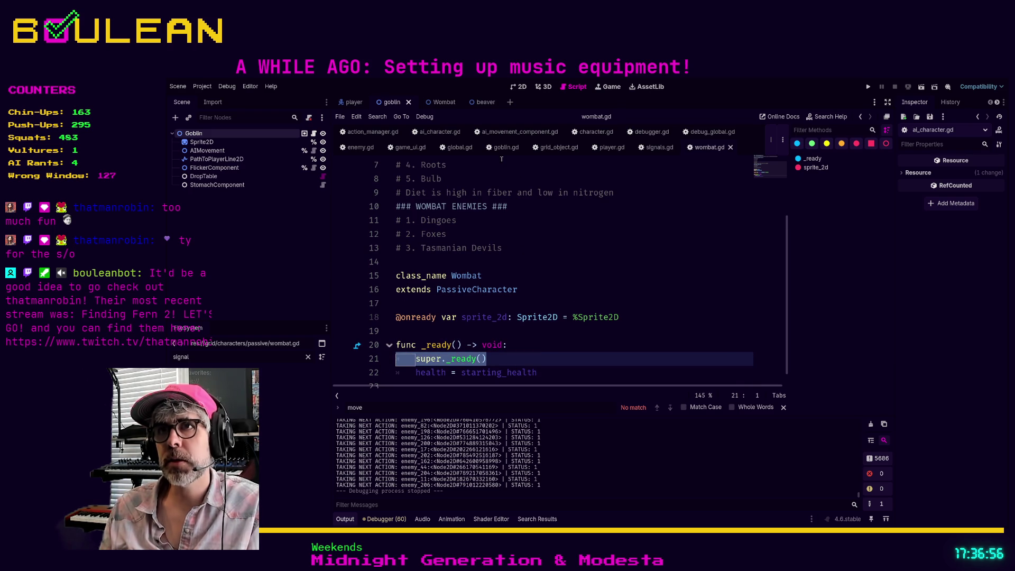
{"action": "left_click", "coordinate": [506, 147]}
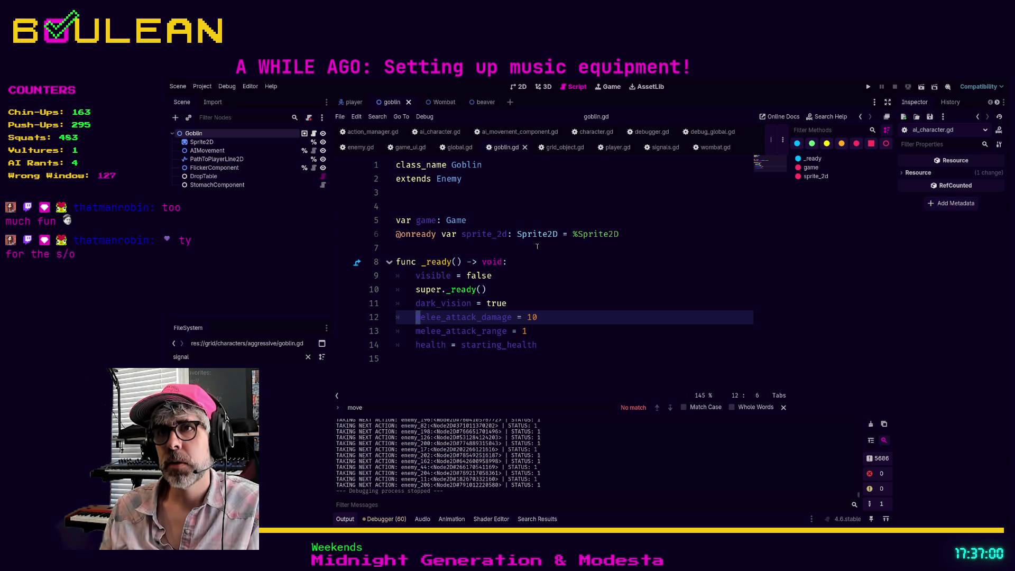
{"action": "left_click", "coordinate": [544, 261]}
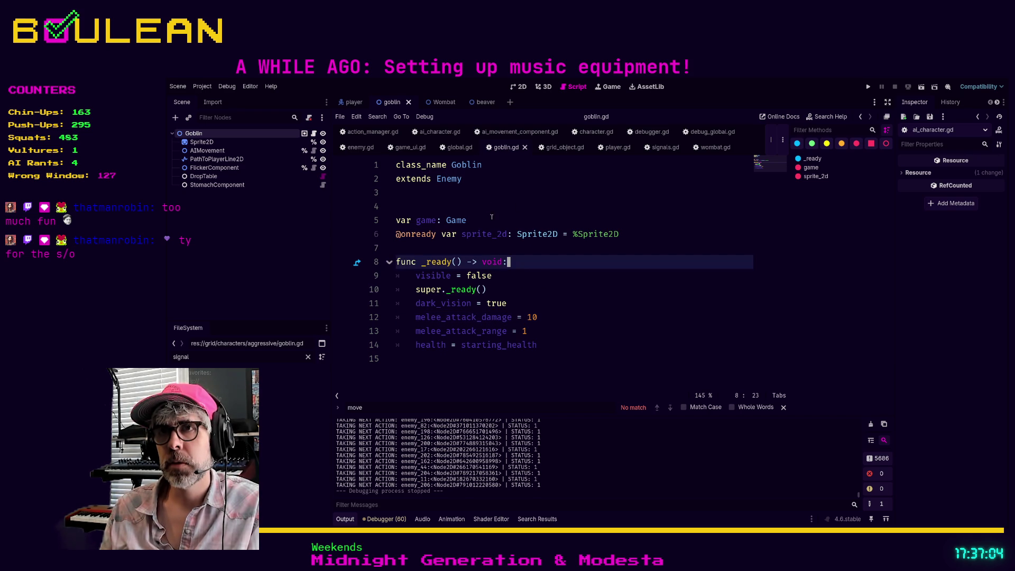
In enemy.gd, insert super._ready() as the first line of _ready, outdented one level
{"action": "left_click", "coordinate": [445, 182], "text": "ctrl"}
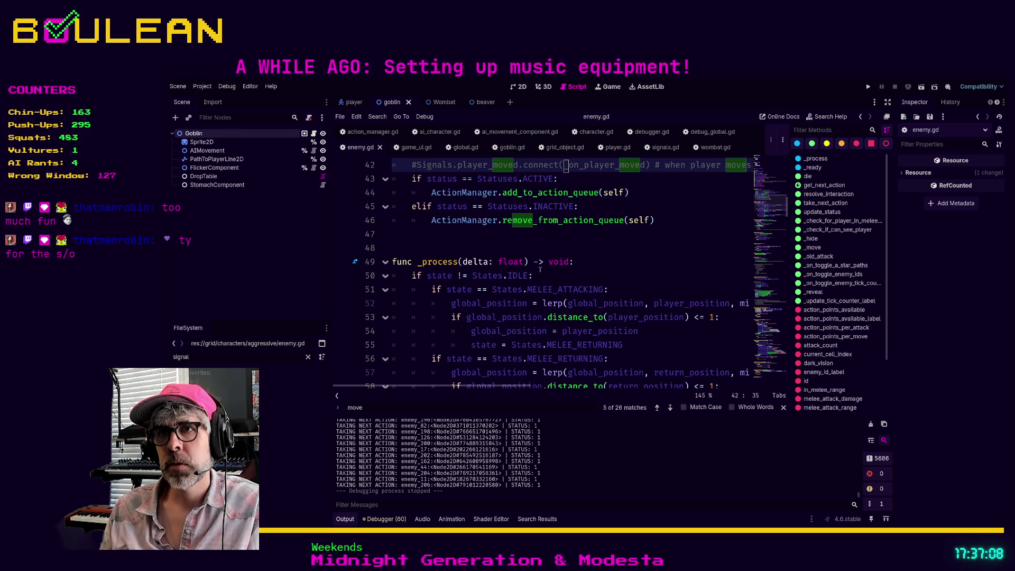
{"action": "left_click", "coordinate": [527, 210]}
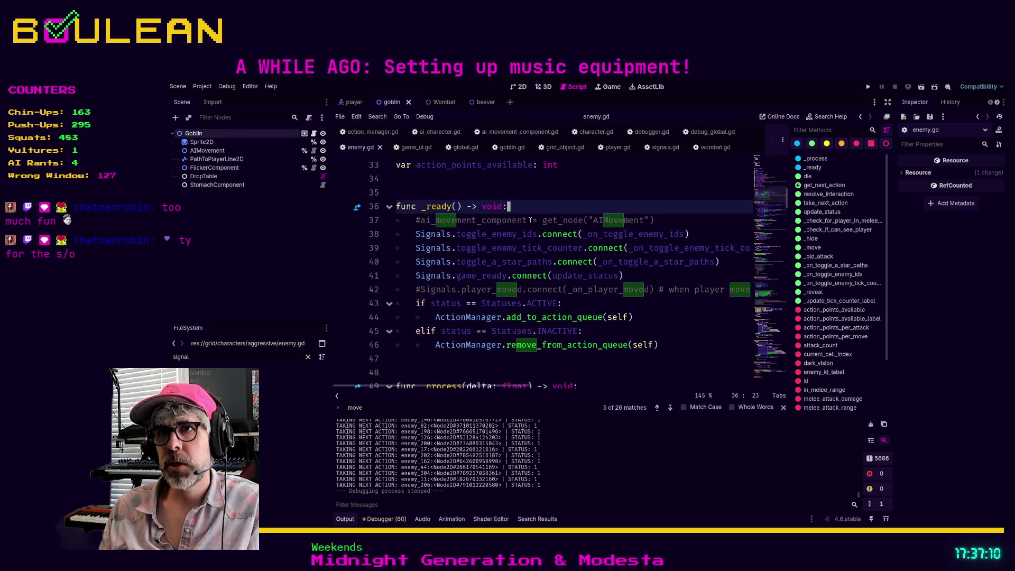
{"action": "key", "text": "Return"}
{"action": "type", "text": "super._ready()"}
{"action": "key", "text": "shift+Tab"}
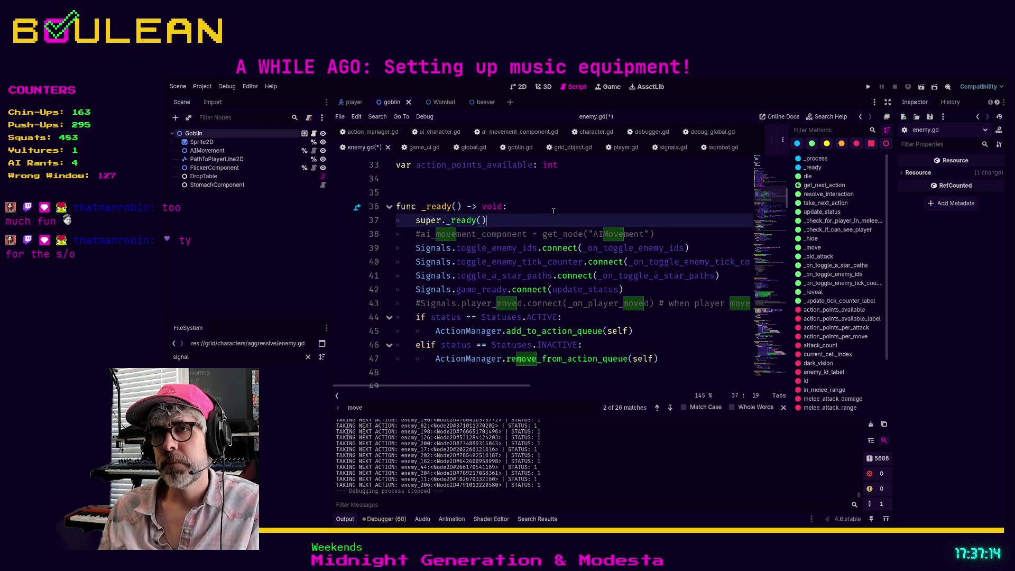
Run the project with F5 to test the change
{"action": "left_click", "coordinate": [553, 211]}
{"action": "key", "text": "F5"}
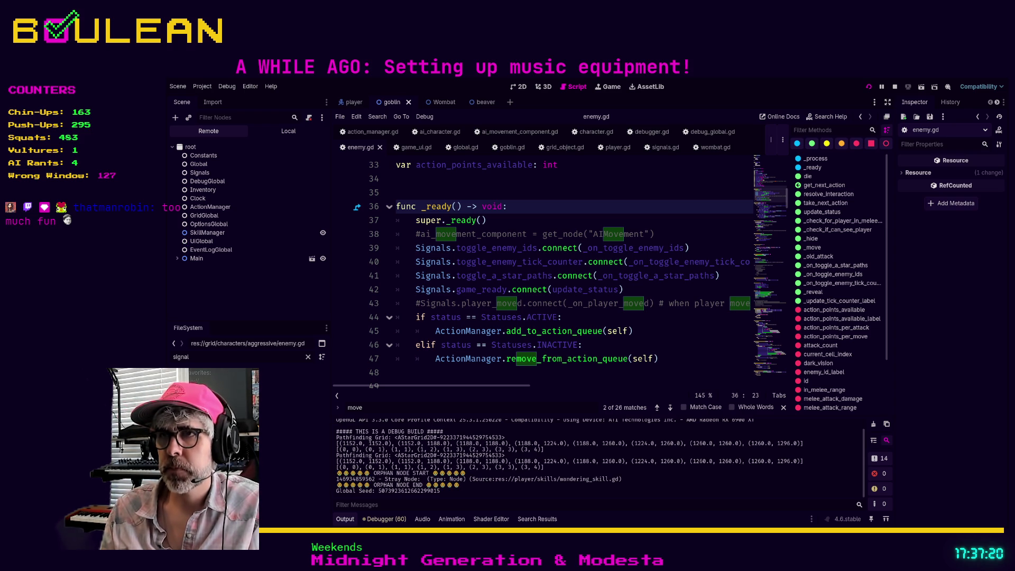
{"action": "key", "text": "F5"}
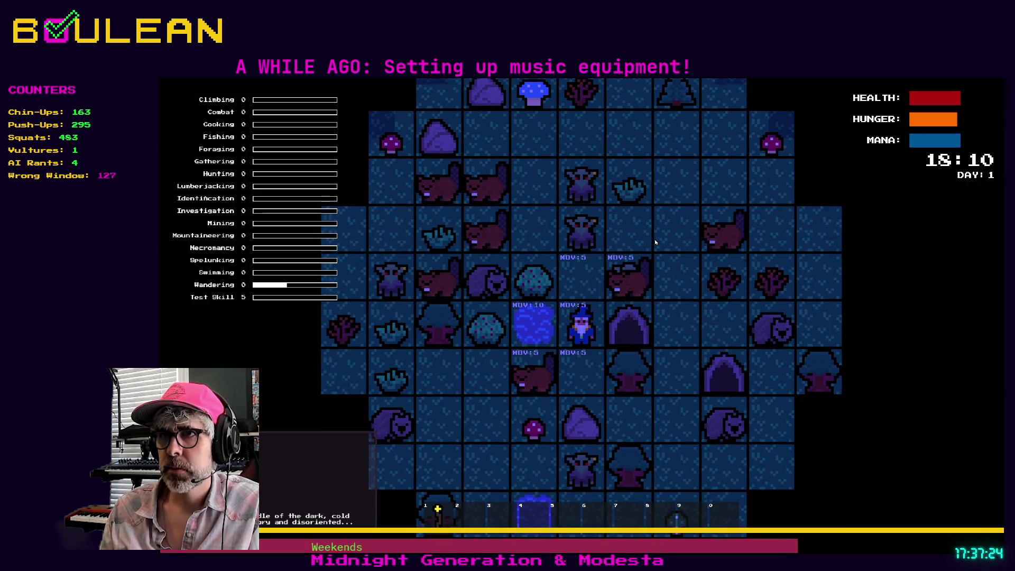
Walk the wizard a few tiles down and to the left
{"action": "key", "text": "Down"}
{"action": "key", "text": "Left"}
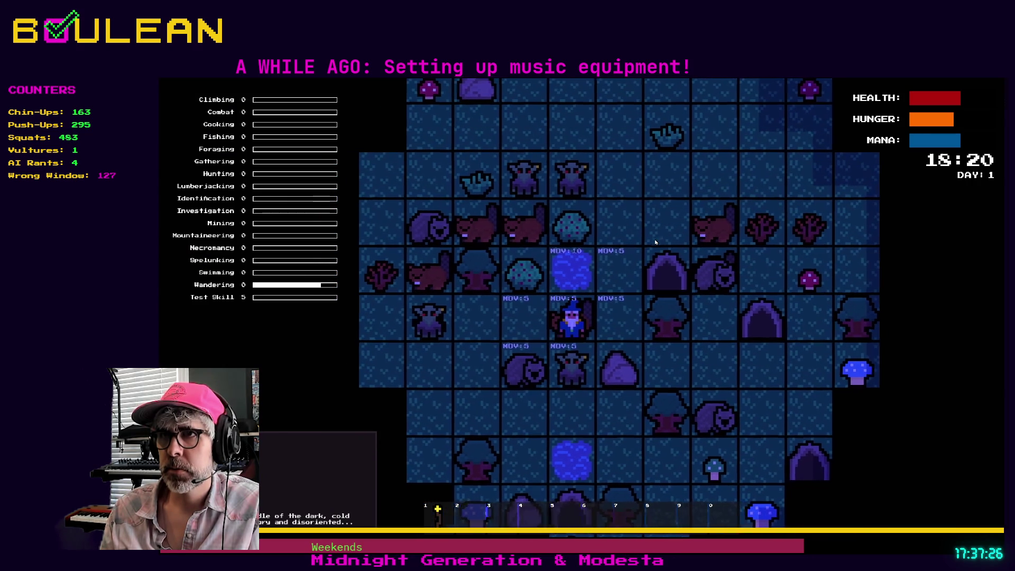
{"action": "key", "text": "Left"}
{"action": "key", "text": "Down"}
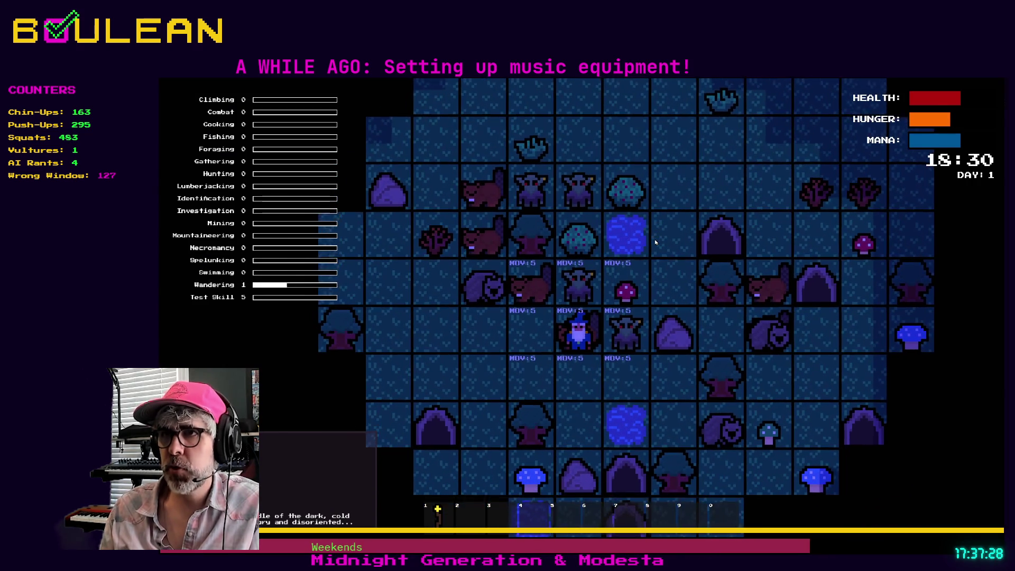
{"action": "key", "text": "Down"}
{"action": "key", "text": "Left"}
{"action": "key", "text": "Left"}
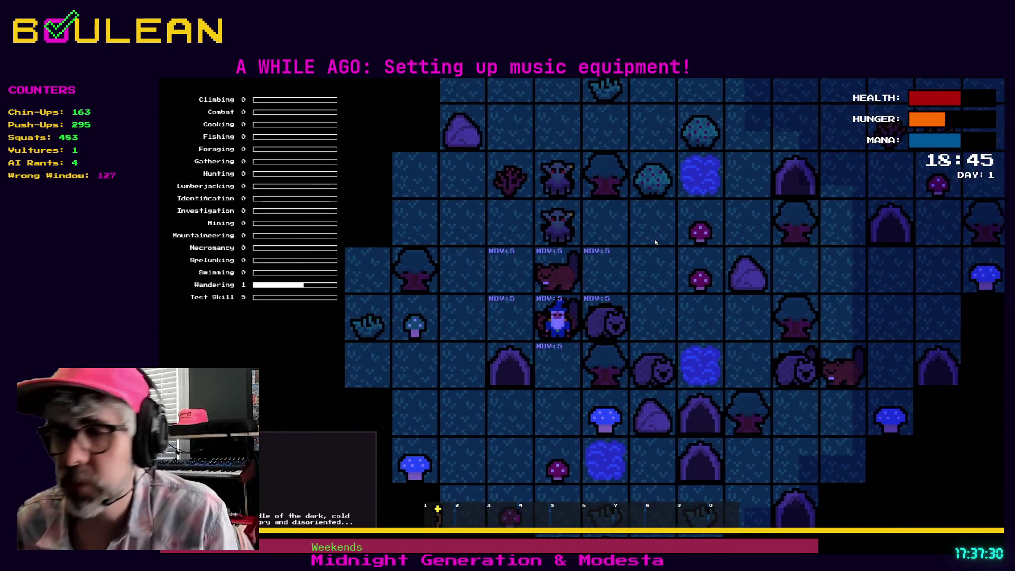
Open the crafting recipes panel, then stop the game and return to line 45 of enemy.gd
{"action": "key", "text": "c"}
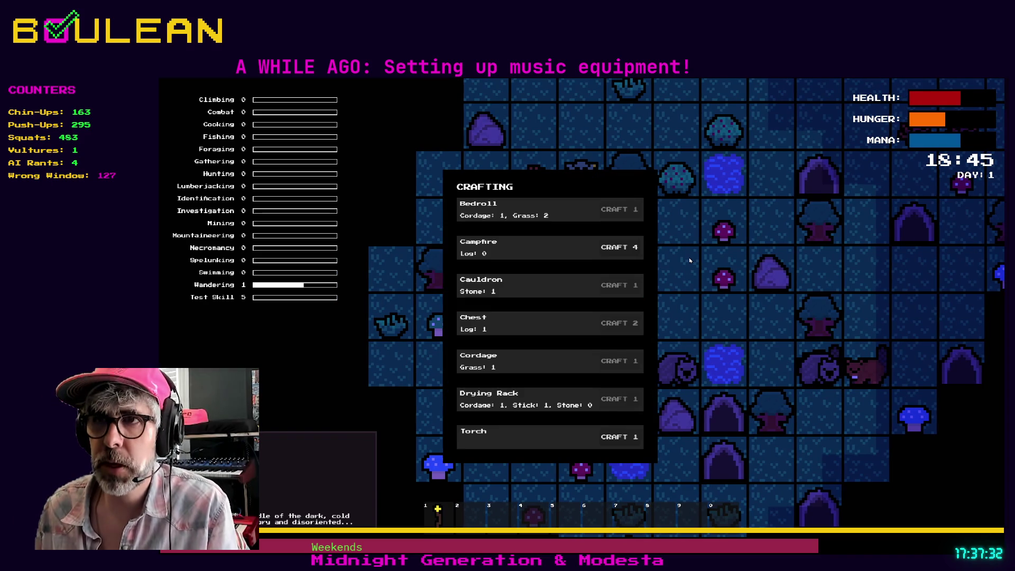
{"action": "key", "text": "F8"}
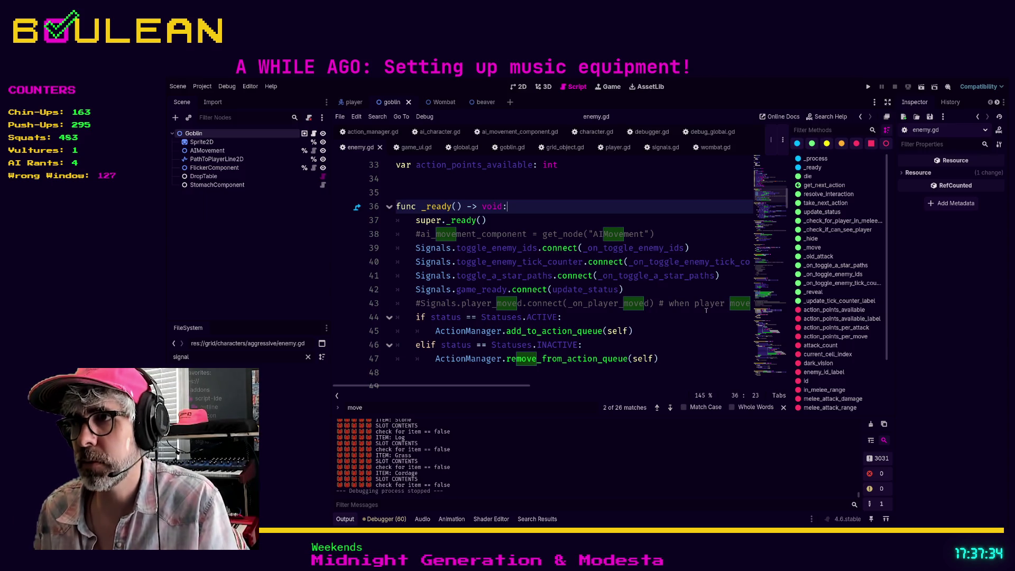
{"action": "left_click", "coordinate": [633, 330]}
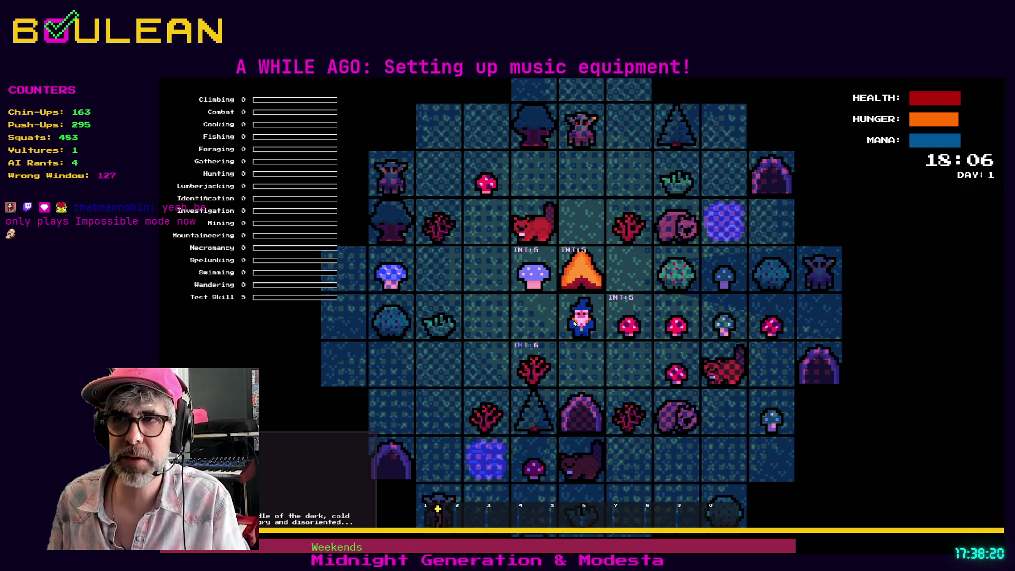
Forage the red mushroom beside the wizard, then step one tile right and back left
{"action": "key", "text": "Right"}
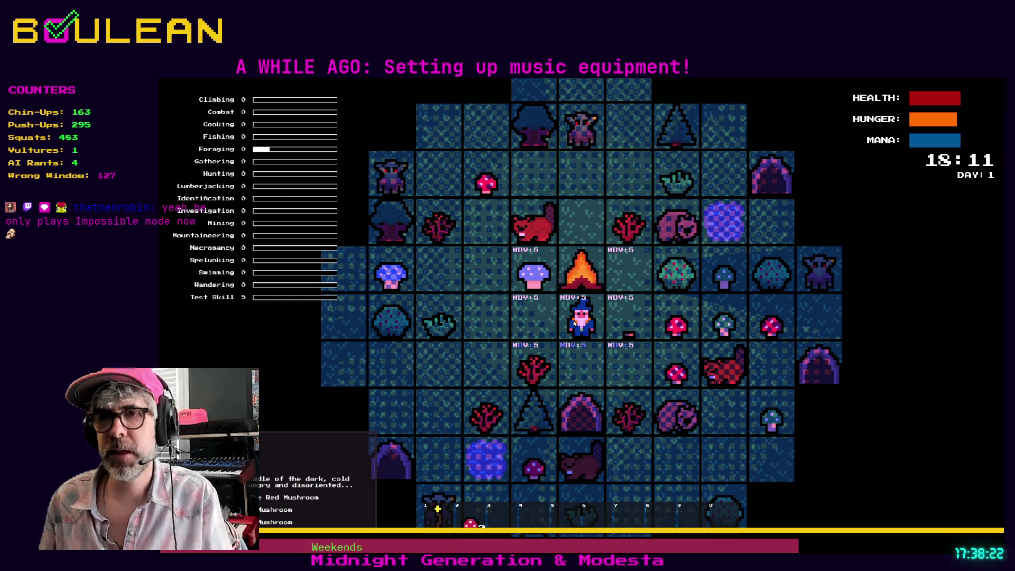
{"action": "key", "text": "Right"}
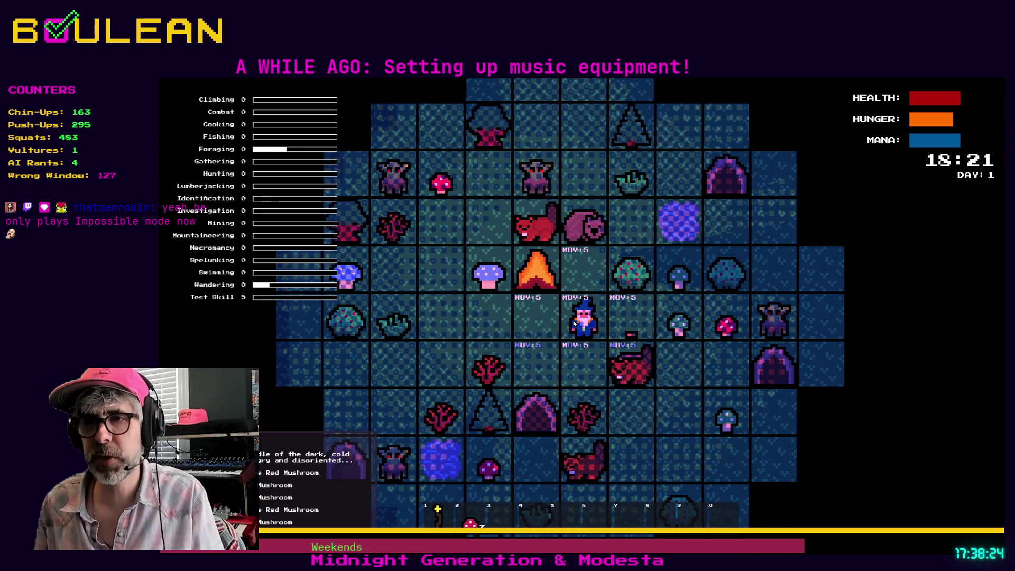
{"action": "key", "text": "Left"}
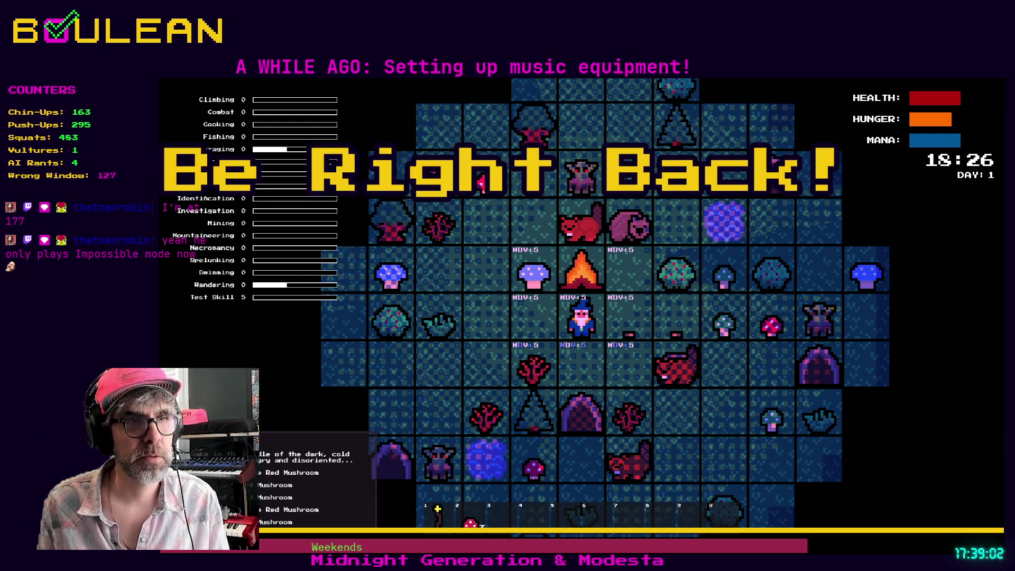
{"action": "scroll", "coordinate": [582, 317], "scroll_direction": "up", "scroll_amount": 2}
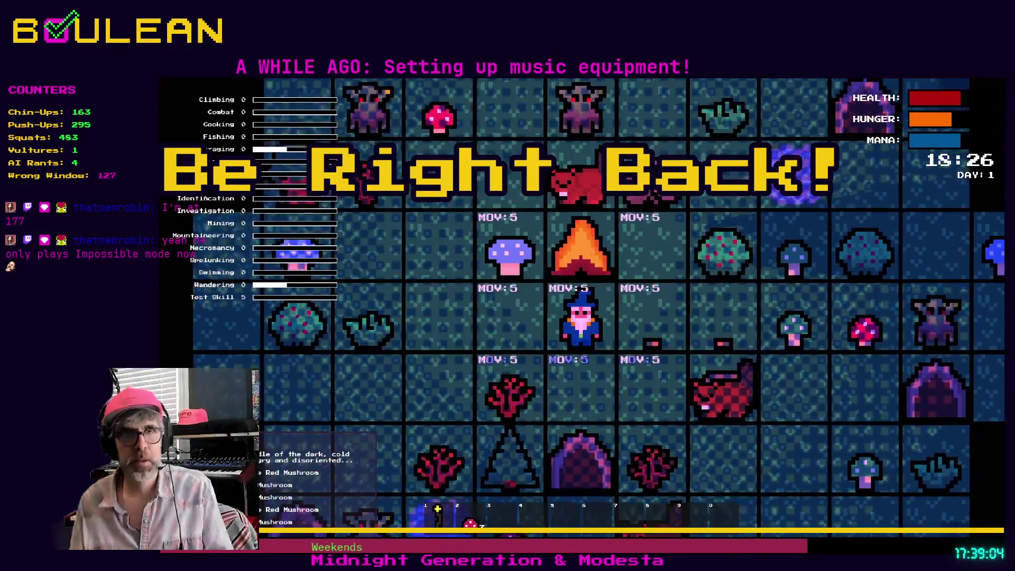